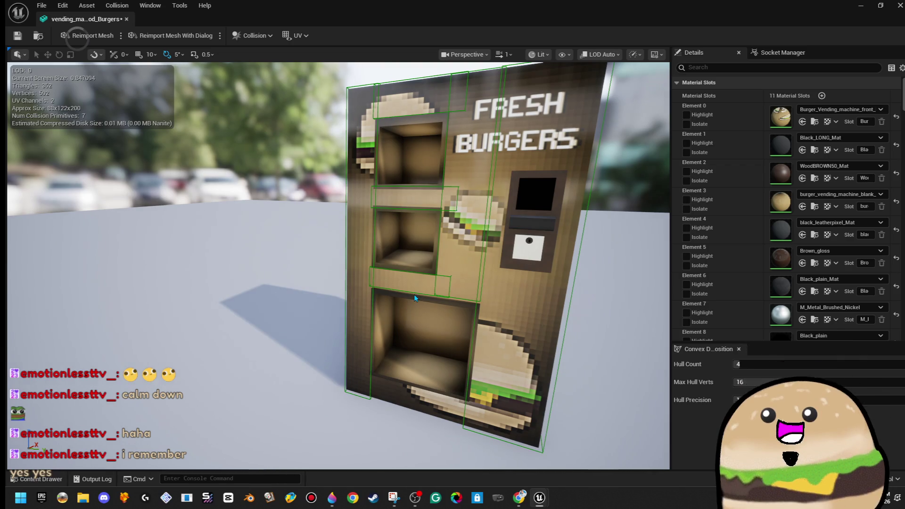
- Duplicate the shelf collision box into the bottom compartment, resize it, and save the mesh
click(414, 293)
mouse_move(439, 281)
alt+mouse_down()
mouse_move(447, 390)
mouse_move(442, 376)
mouse_move(481, 375)
alt+mouse_up()
key(r)
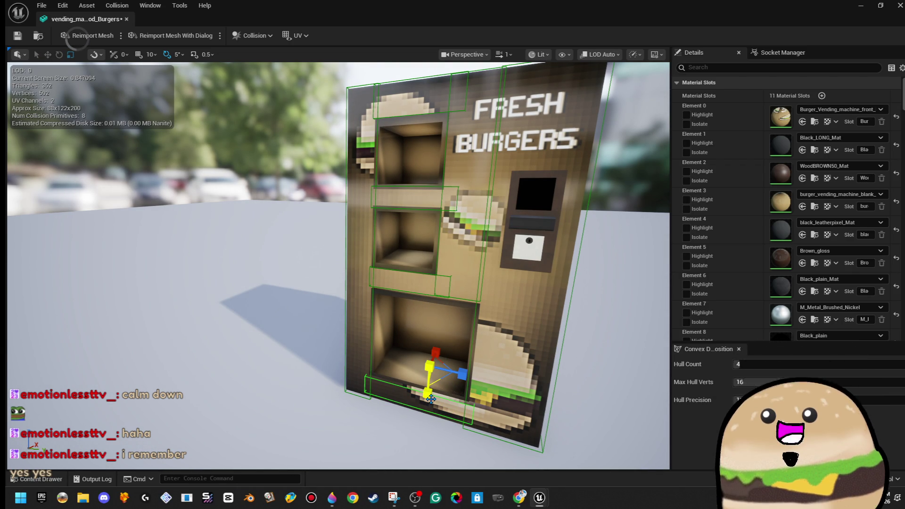
drag(431, 399, 431, 400)
click(580, 329)
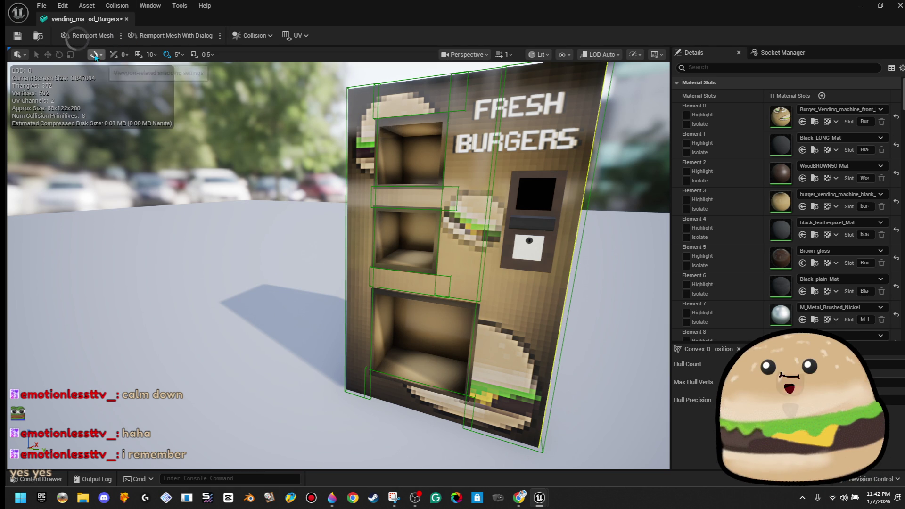
click(23, 38)
- Copy another collision box along X, then delete the extra copy
mouse_move(455, 123)
mouse_down()
mouse_move(314, 248)
mouse_move(317, 208)
mouse_move(329, 306)
mouse_move(303, 185)
mouse_up()
click(304, 188)
key(f)
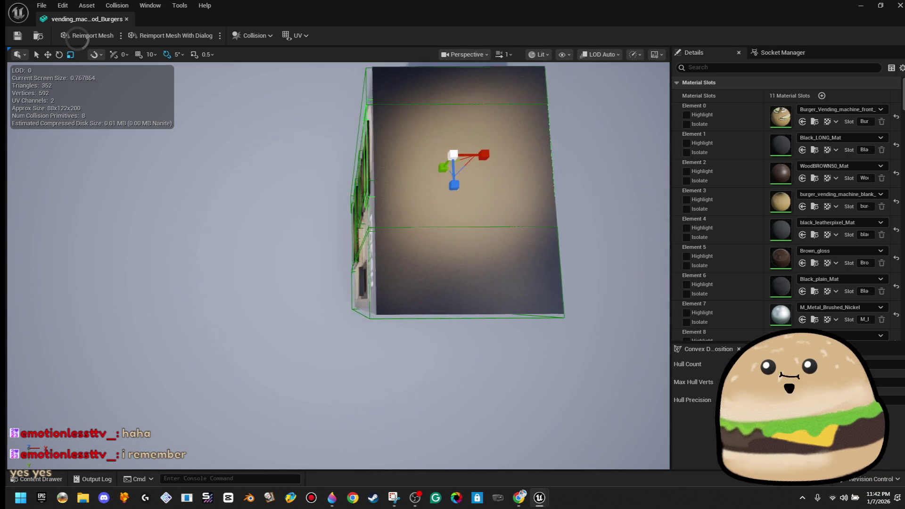
alt+drag(366, 162, 614, 163)
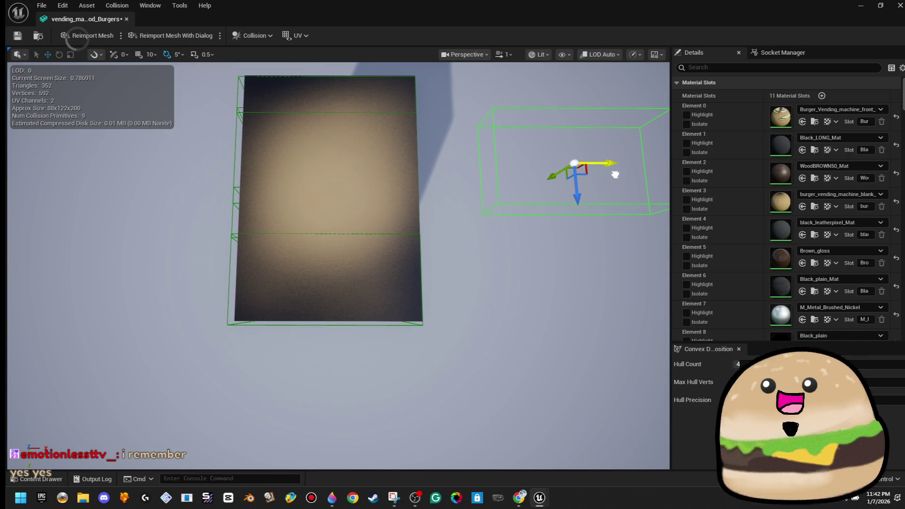
key(Delete)
- Rotate, move and resize a collision box across the machine's top, then close the mesh editor
mouse_move(493, 178)
mouse_down()
mouse_move(493, 198)
mouse_move(453, 236)
mouse_up()
scroll(328, 207, up, 5)
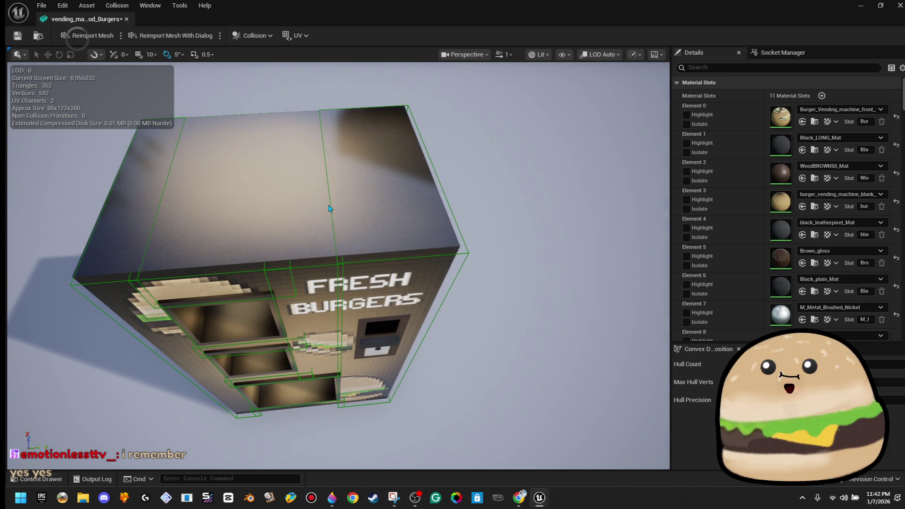
click(160, 218)
mouse_move(345, 304)
mouse_down()
mouse_move(346, 264)
mouse_move(344, 304)
mouse_move(363, 301)
mouse_move(365, 321)
mouse_move(335, 332)
mouse_move(330, 282)
mouse_move(325, 387)
mouse_move(328, 344)
mouse_move(349, 337)
mouse_up()
key(e)
key(w)
key(r)
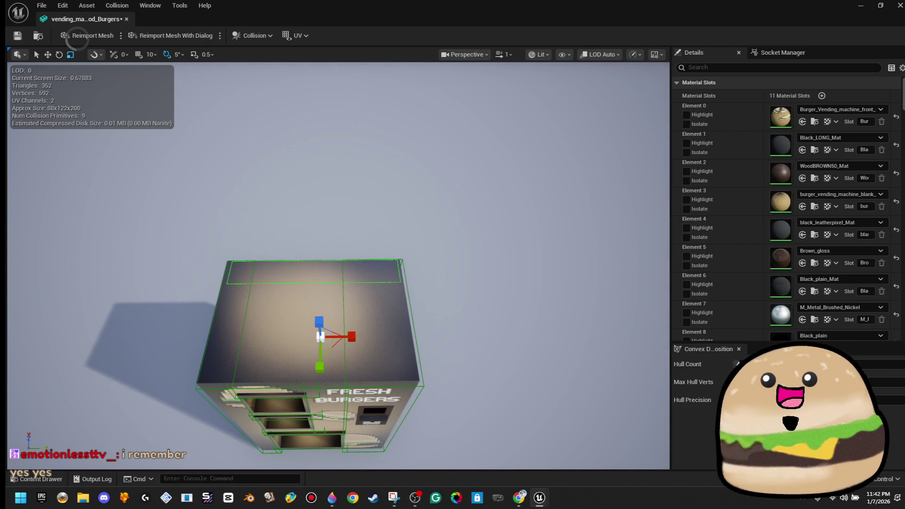
click(127, 19)
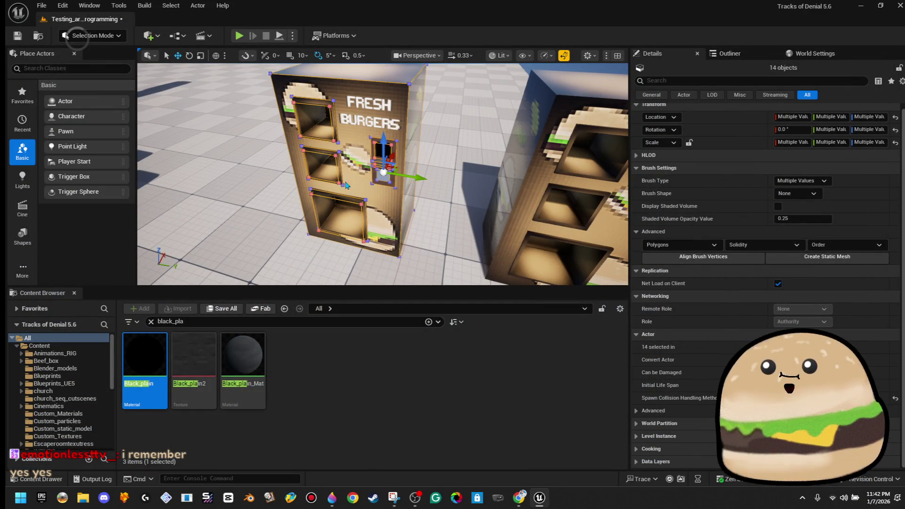
- Search the Content Browser for 'vending mach' and open vending_machine_Food_Burgers
click(283, 322)
text(by)
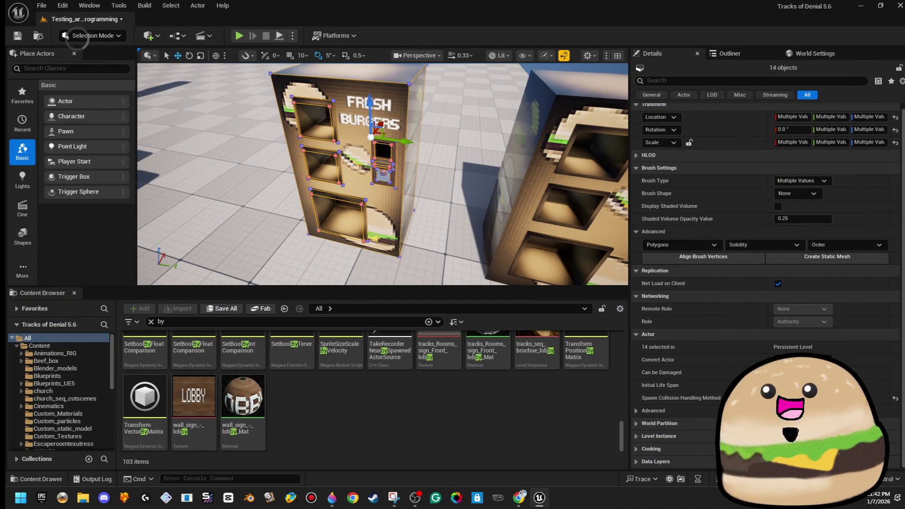
click(355, 130)
click(355, 131)
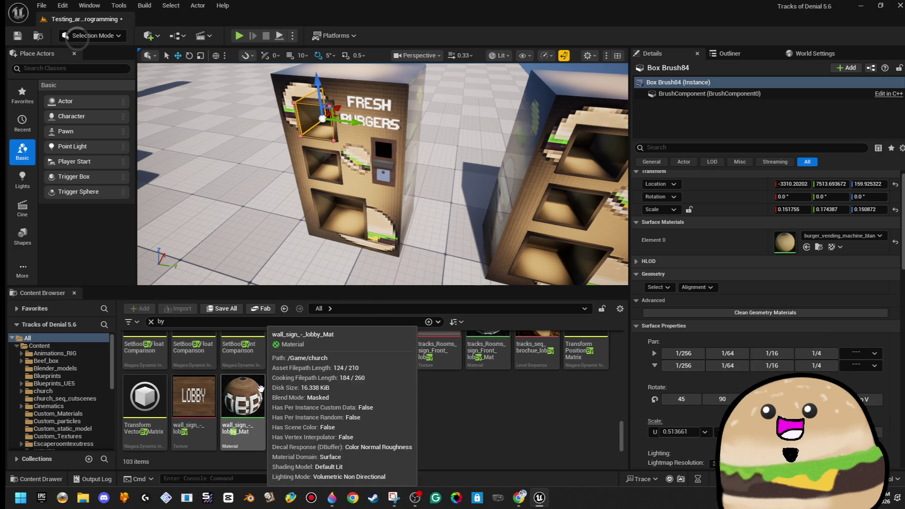
scroll(309, 370, up, 2)
scroll(309, 370, up, 2)
click(299, 321)
text(ven)
key(ctrl+a)
text(vend)
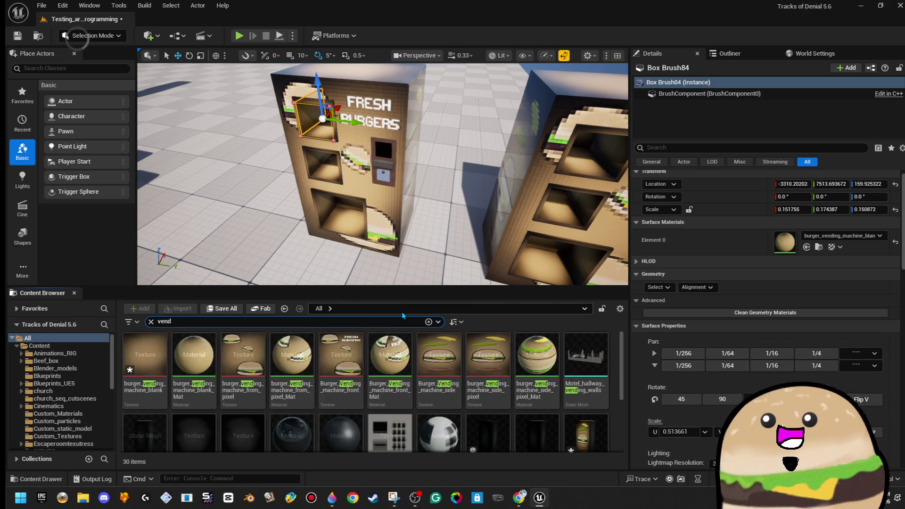
text(ing mac)
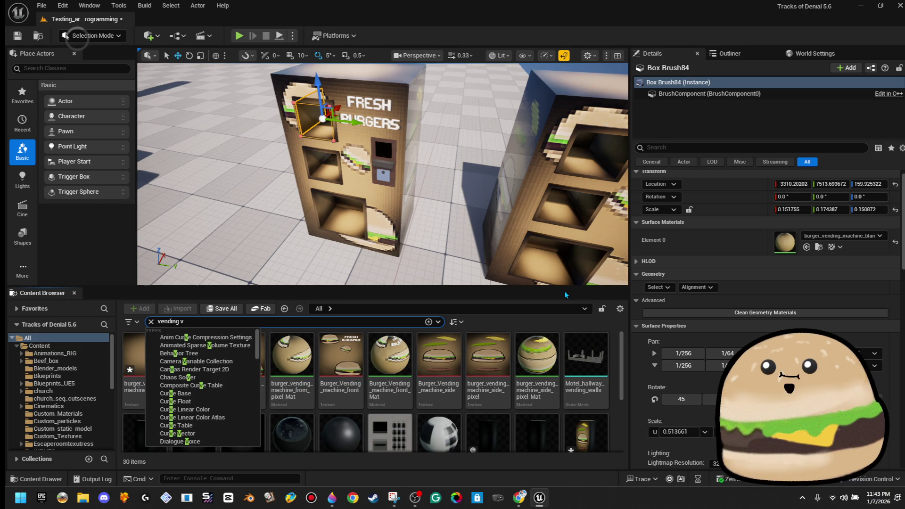
text(h)
double_click(534, 394)
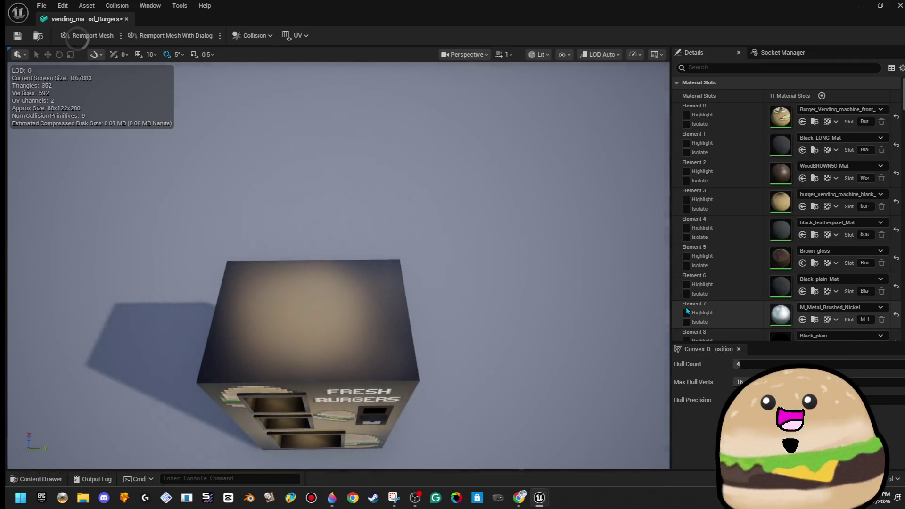
- Set vending_machine_Food_Burgers' Light Map Resolution to 64, save it, and close the editor
mouse_move(305, 253)
mouse_down()
mouse_move(301, 198)
mouse_move(305, 253)
mouse_up()
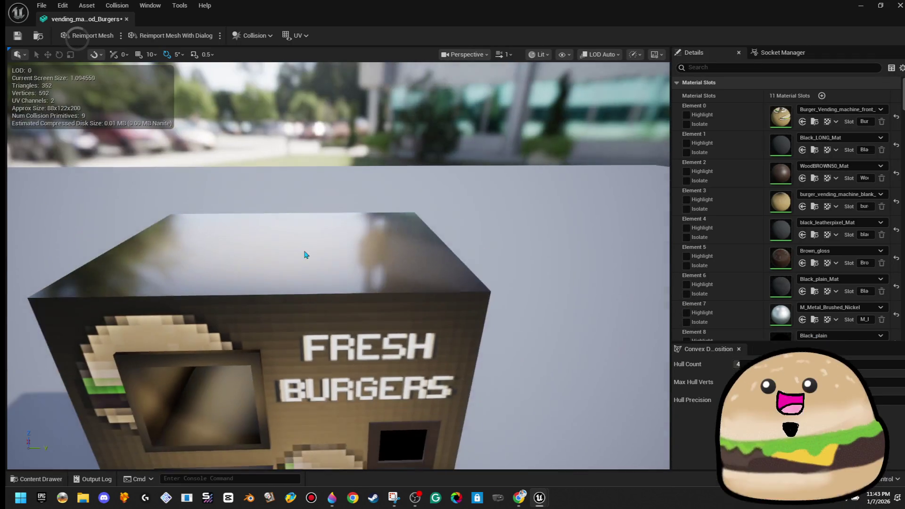
click(752, 67)
text(light map)
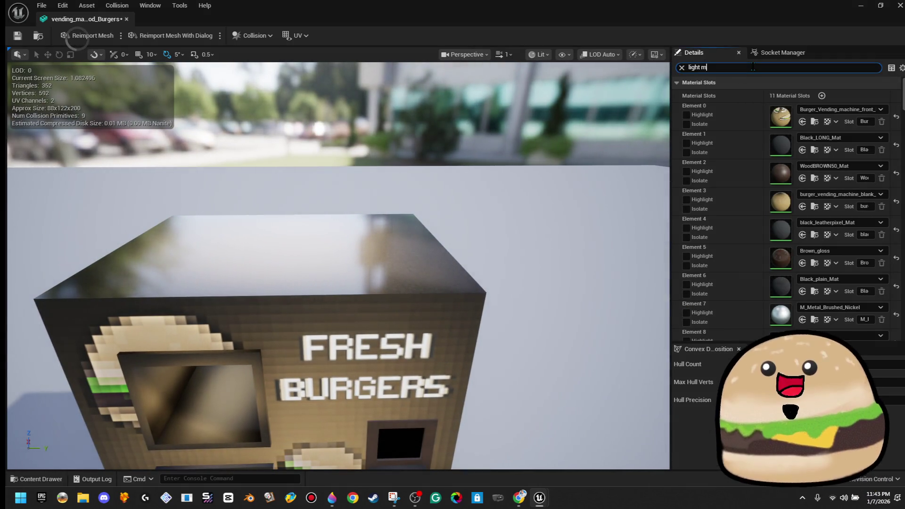
click(813, 171)
text(64)
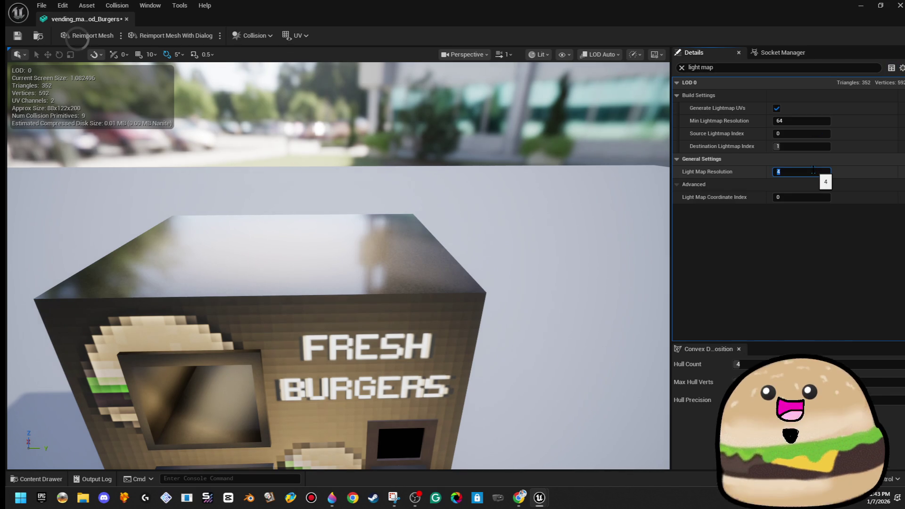
key(Tab)
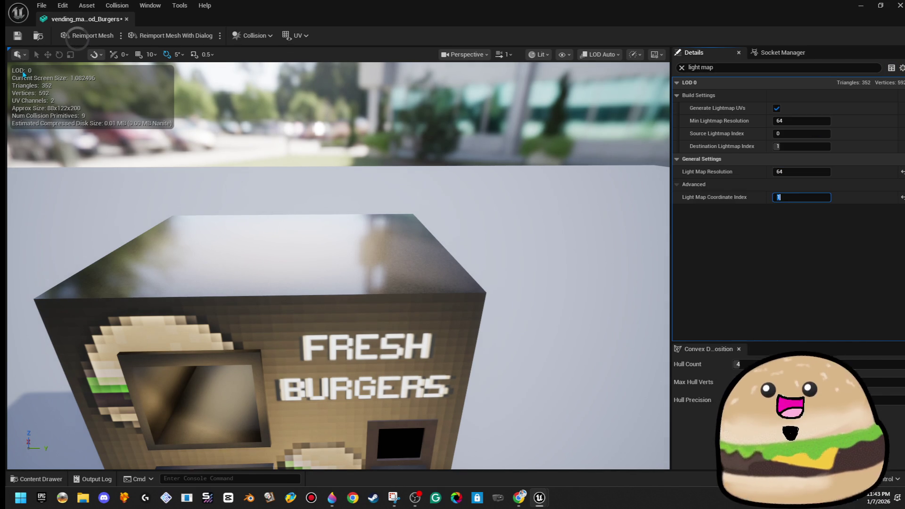
click(18, 35)
click(126, 20)
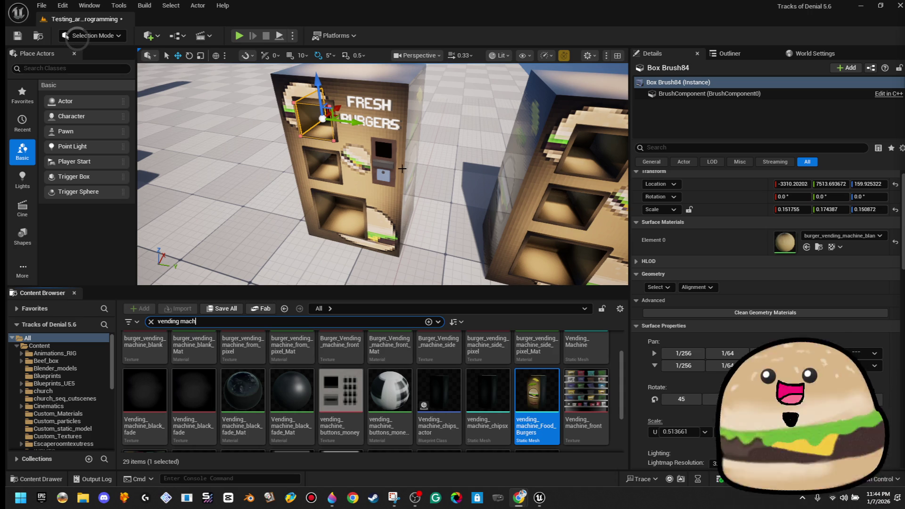
- Place the vending_machine_Food_Burgers mesh into the level
scroll(389, 168, down, 5)
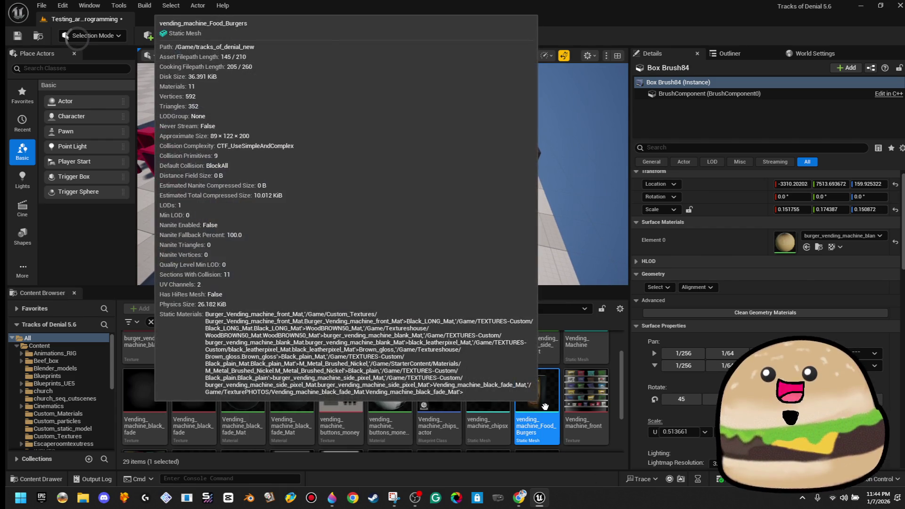
mouse_move(545, 406)
mouse_down()
mouse_move(330, 226)
mouse_move(294, 181)
mouse_move(303, 130)
mouse_up()
scroll(304, 130, up, 3)
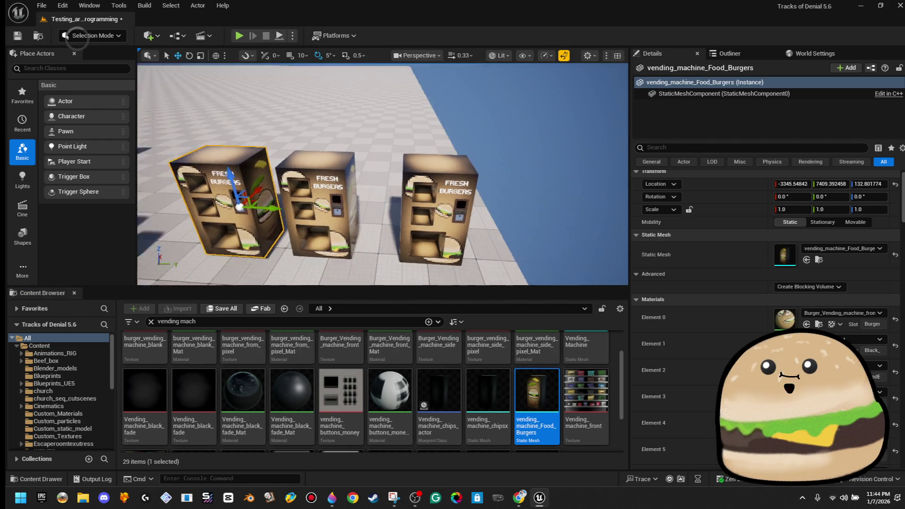
- Delete the old brush-built middle vending machine beside it
mouse_move(385, 106)
mouse_down()
mouse_move(329, 228)
mouse_move(297, 229)
mouse_up()
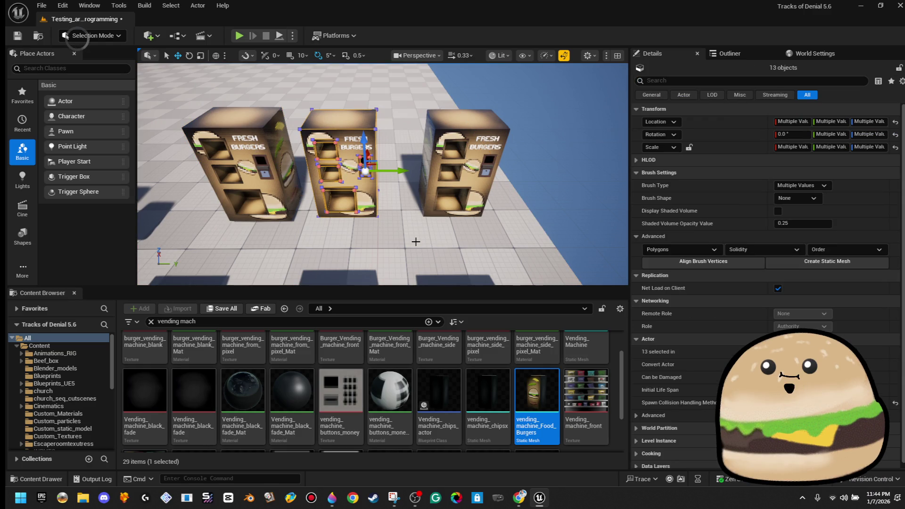
key(Delete)
mouse_move(414, 238)
mouse_down()
mouse_move(358, 131)
mouse_move(320, 132)
mouse_up()
click(368, 145)
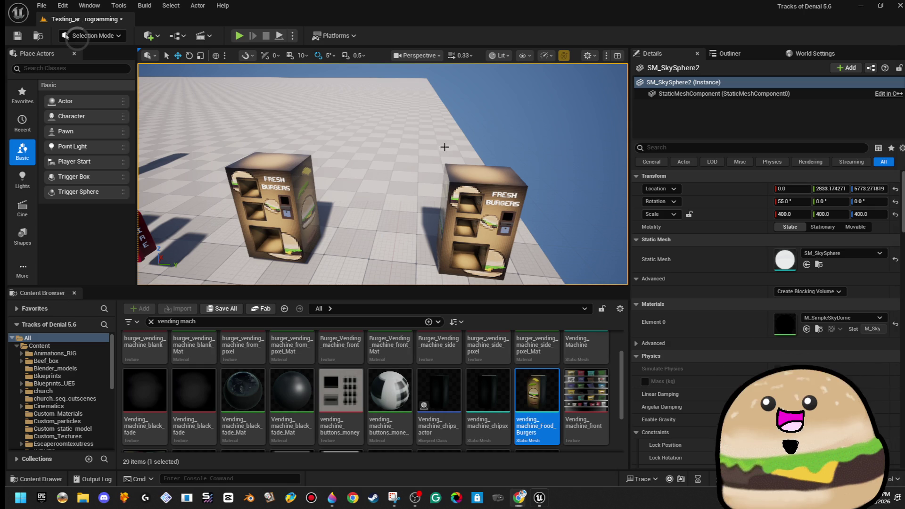
right_click(431, 172)
- Play the level and walk past the Fresh Burgers machine toward the Soda POP machine
mouse_move(467, 374)
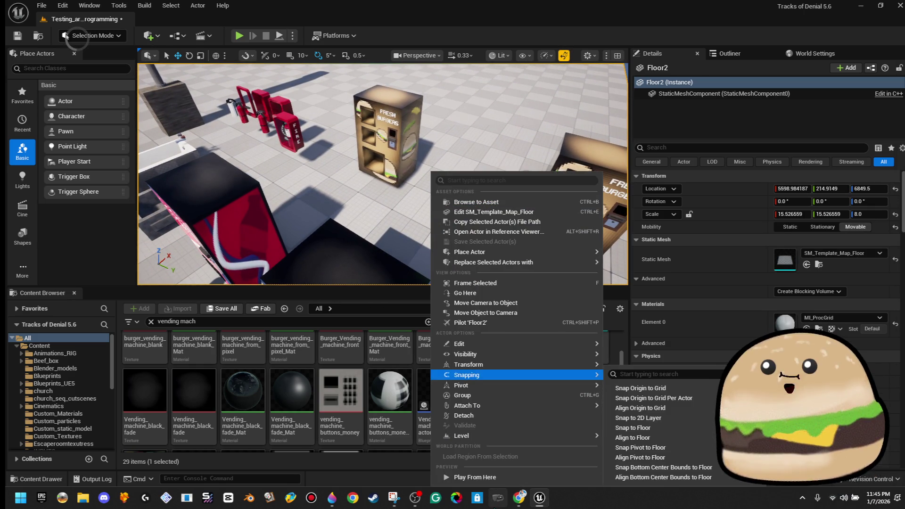
click(498, 478)
key(F11)
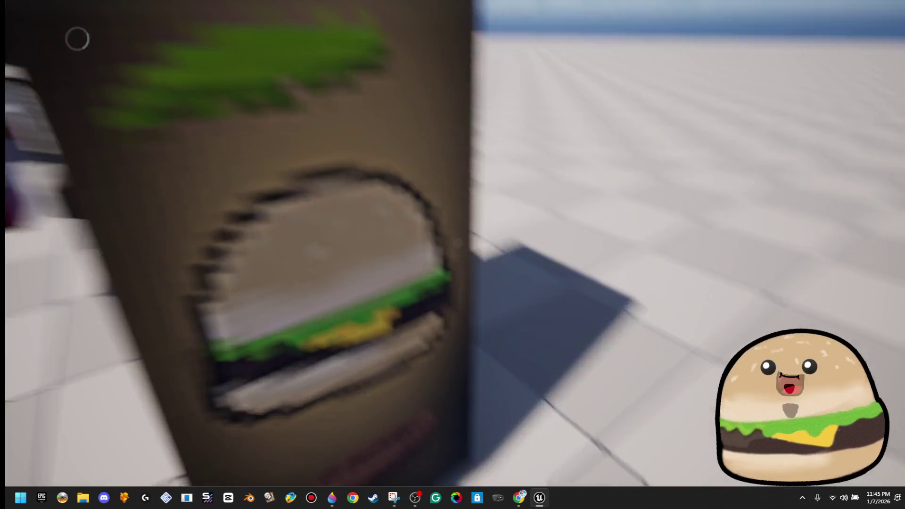
key(w)
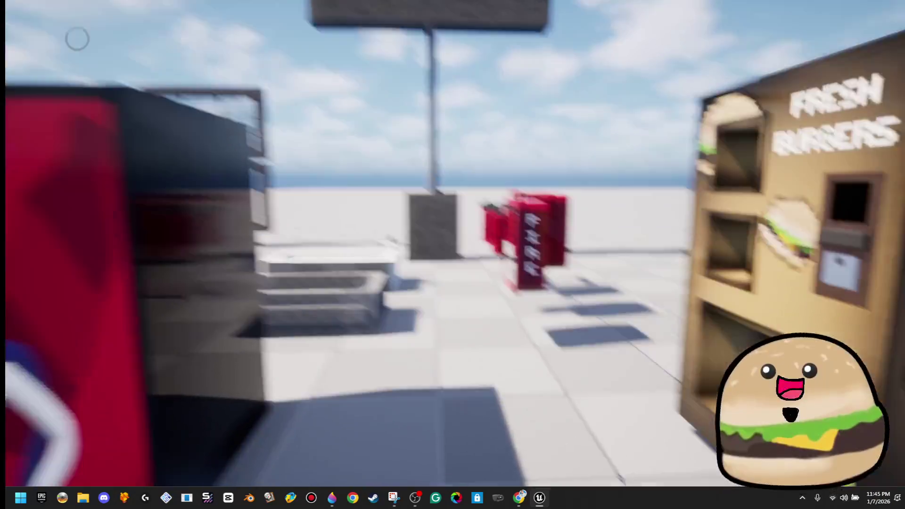
key(w)
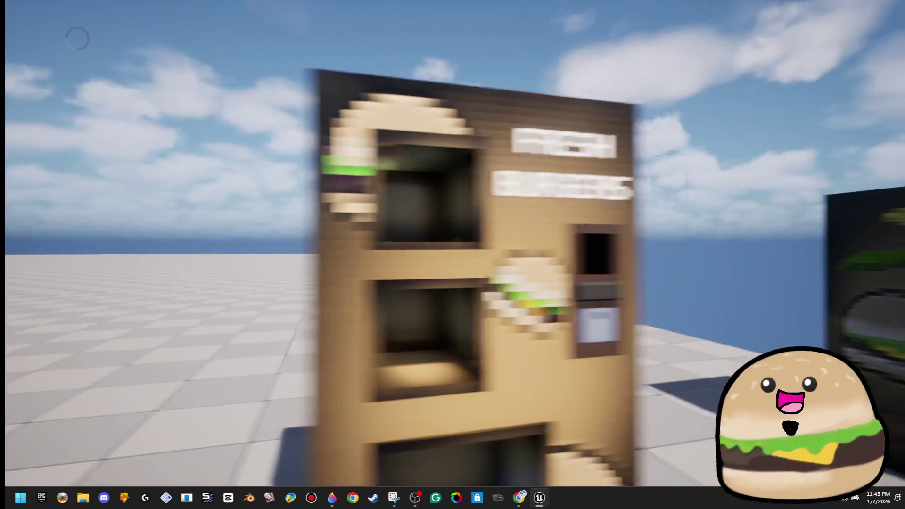
key(w)
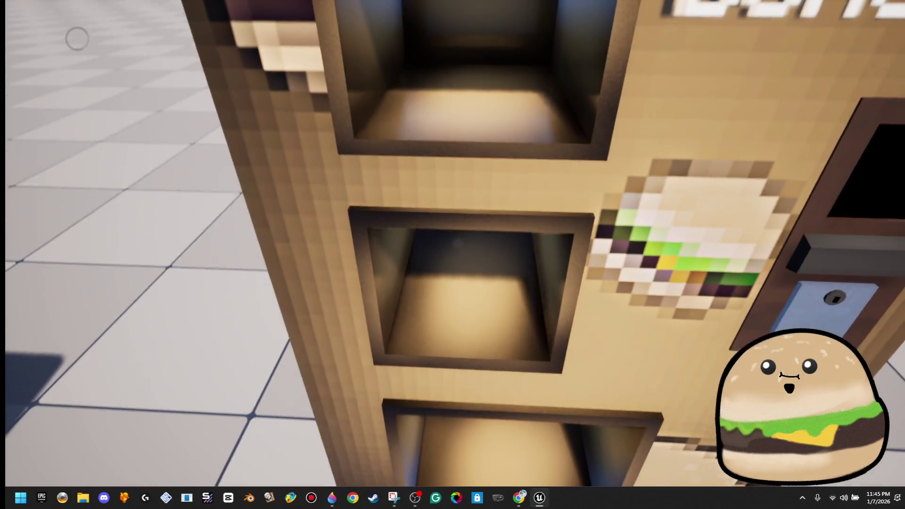
key(g)
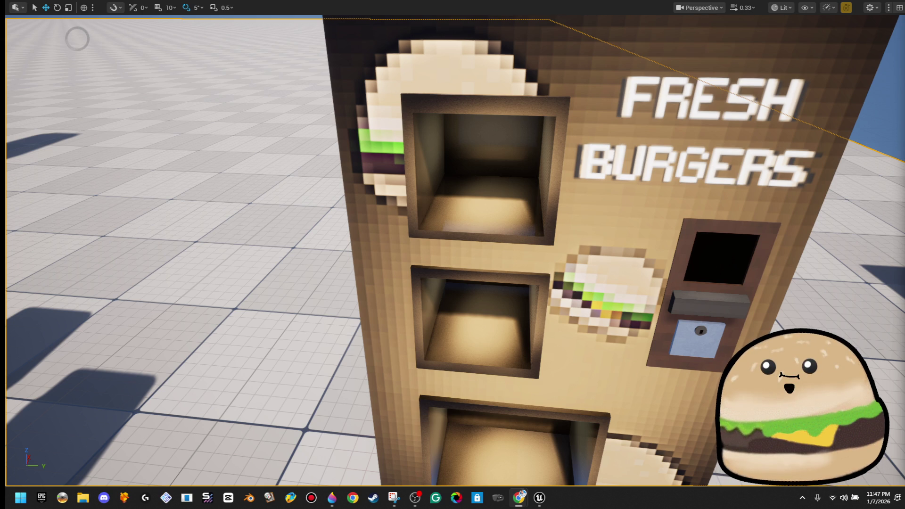
- Orbit back to view both burger machines and exit immersive mode with F11
scroll(677, 187, down, 5)
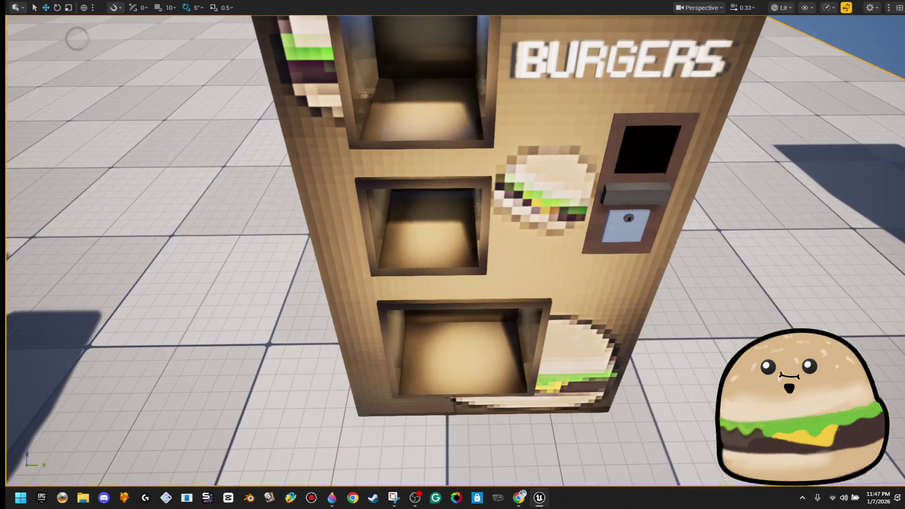
mouse_move(626, 207)
mouse_down()
mouse_move(612, 210)
mouse_move(626, 208)
mouse_up()
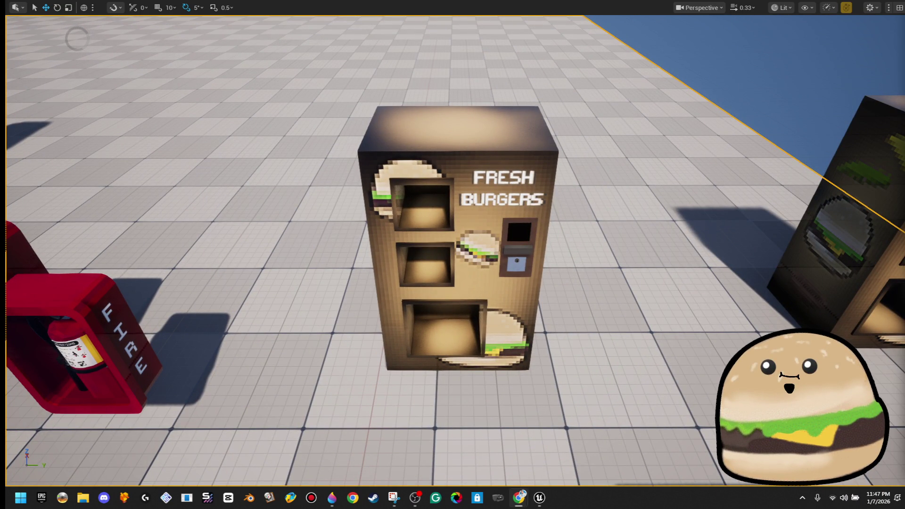
drag(610, 185, 605, 186)
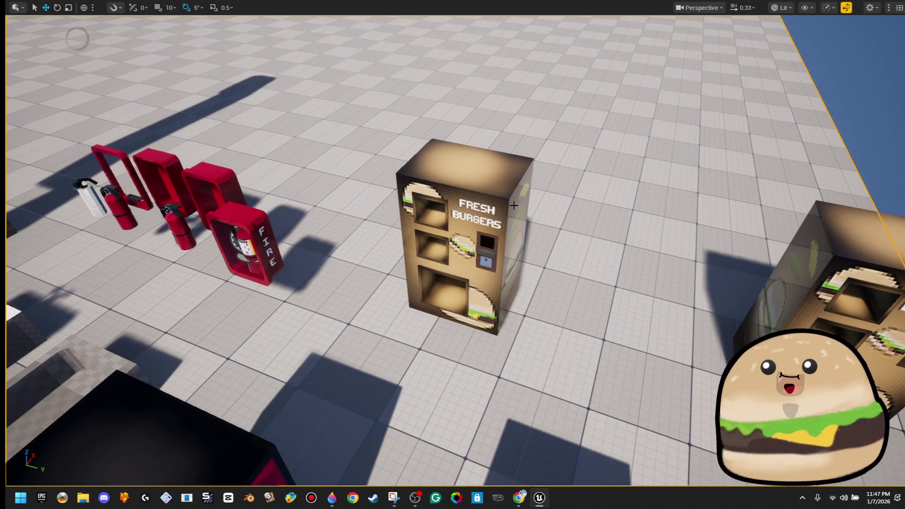
drag(521, 195, 516, 200)
key(F11)
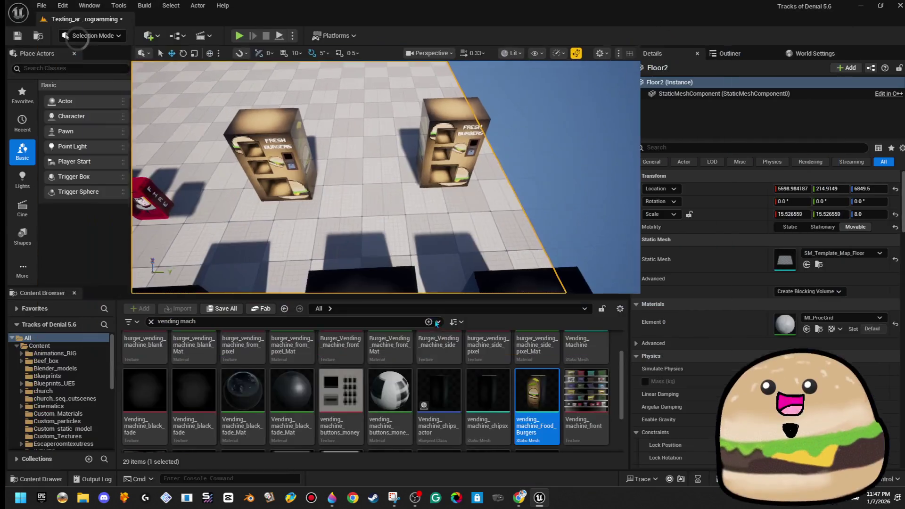
- Clear the asset search filter and go to the tracks_of_denial_new folder
click(353, 321)
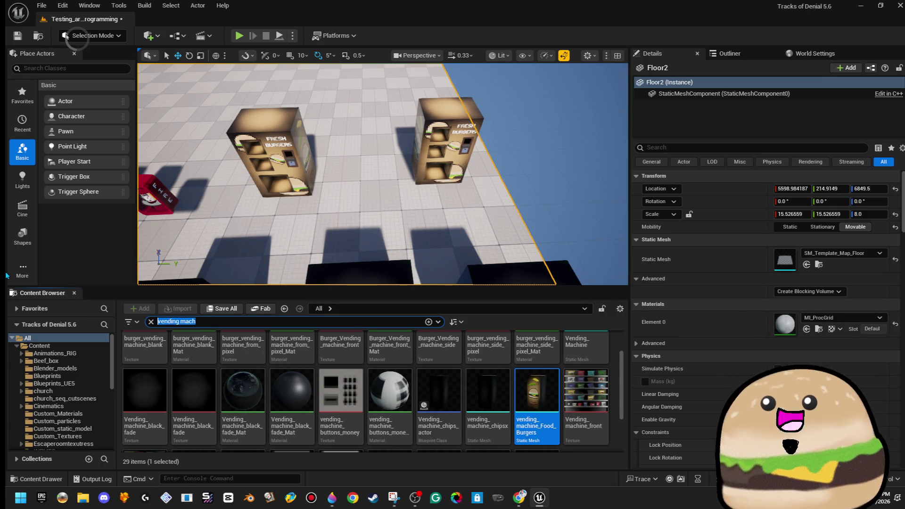
key(BackSpace)
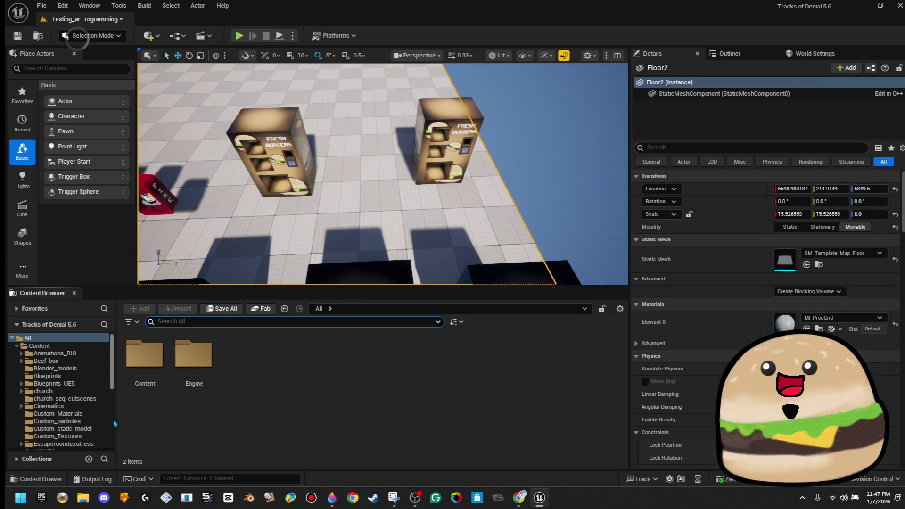
scroll(80, 415, down, 10)
click(75, 446)
click(79, 439)
scroll(517, 420, down, 10)
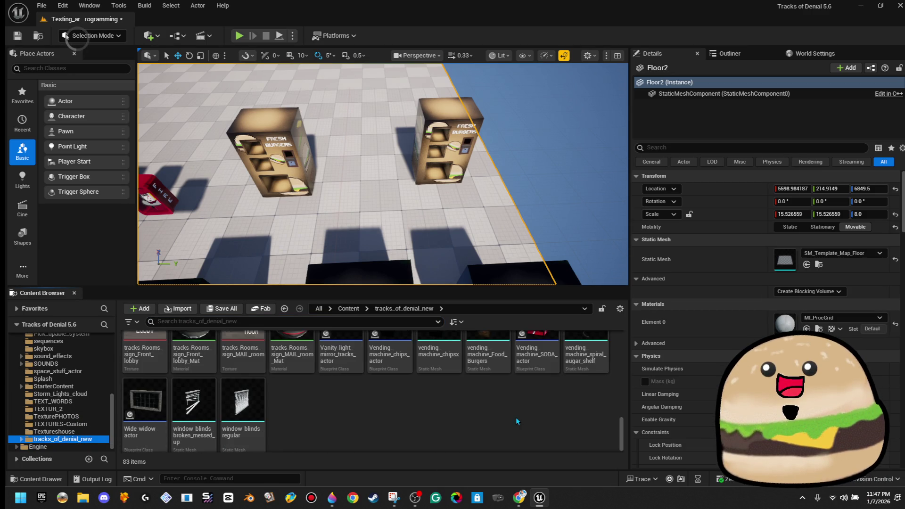
- Create an Actor Blueprint named burger_food_vending_machine and open it
right_click(522, 412)
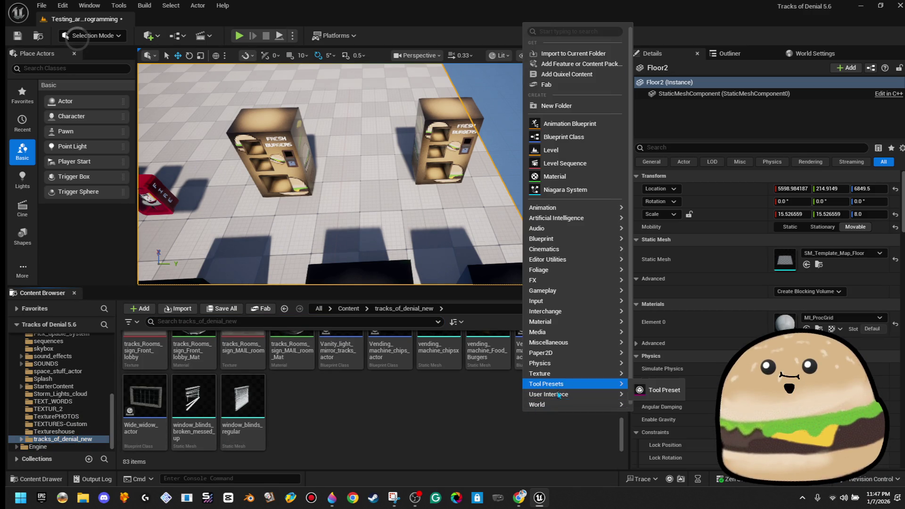
click(586, 140)
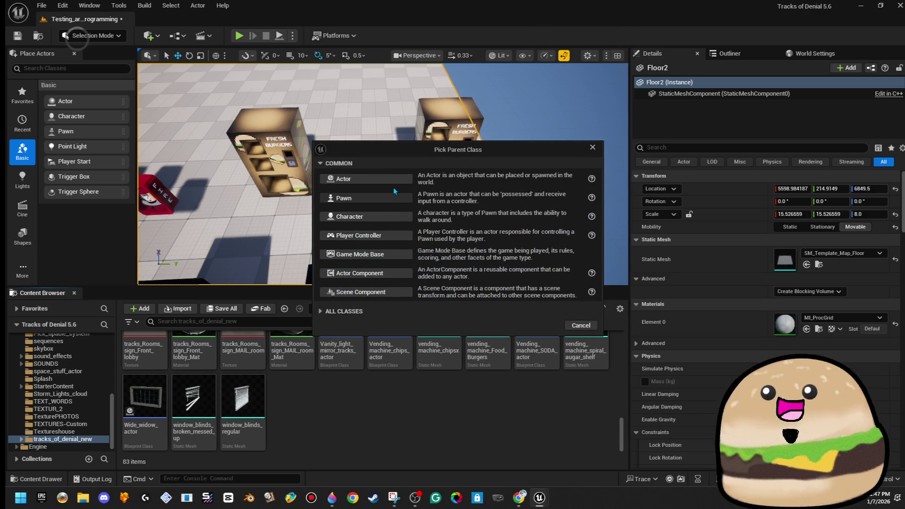
click(392, 182)
text(Vending)
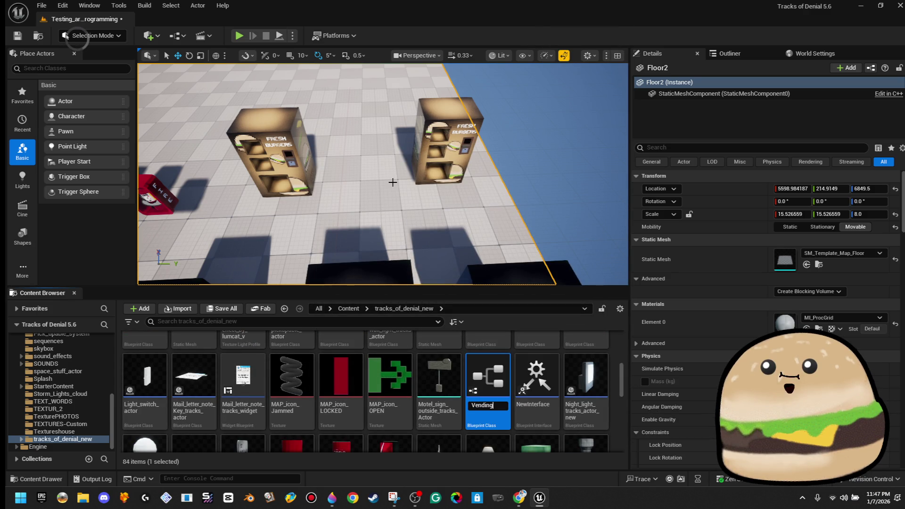
key(BackSpace)
key(BackSpace)
key(BackSpace)
text(burger_food_vending_machine)
key(Return)
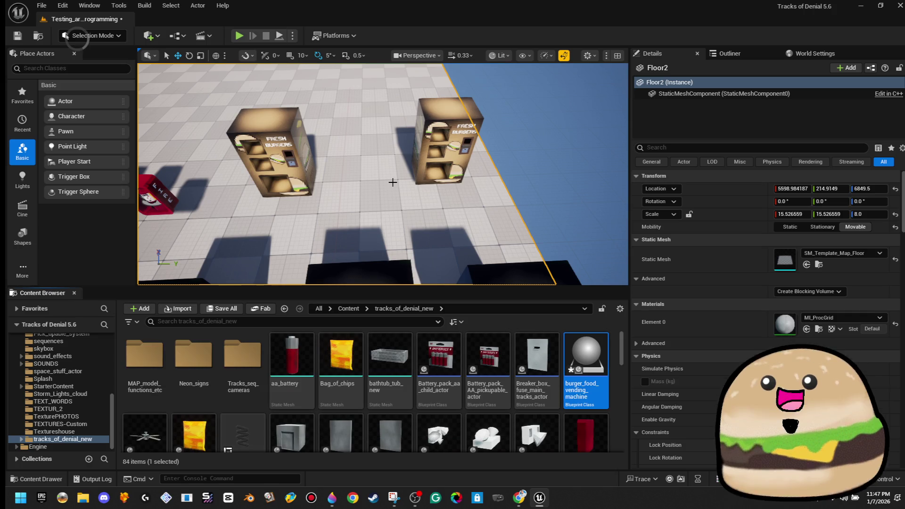
double_click(580, 369)
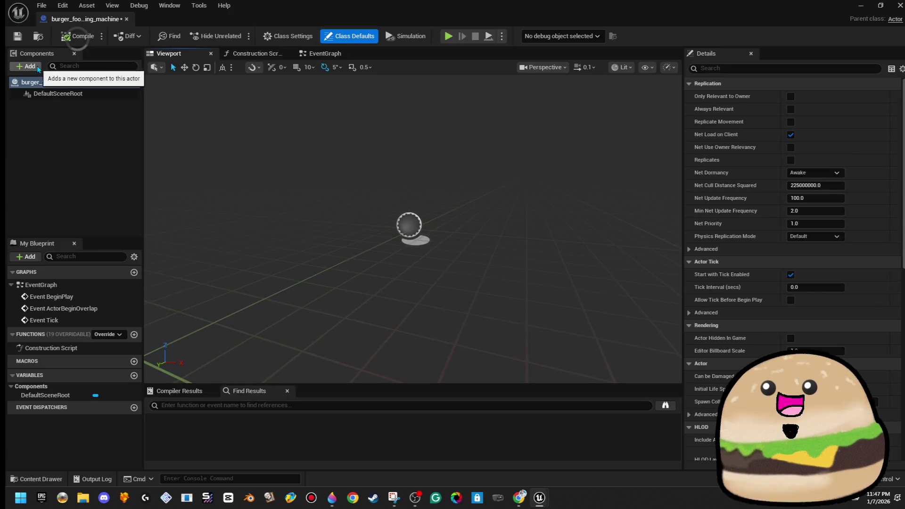
- Add a Static Mesh component named Vending using the burger vending machine mesh
click(38, 69)
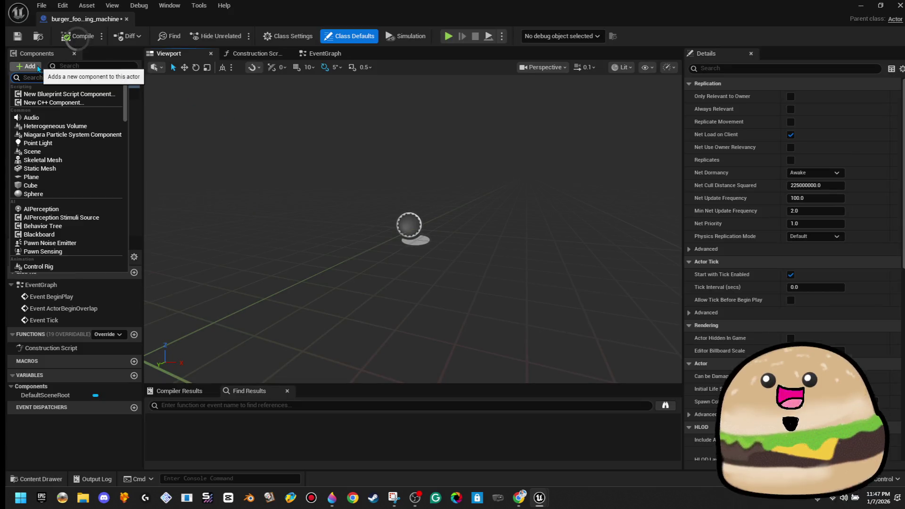
text(stat)
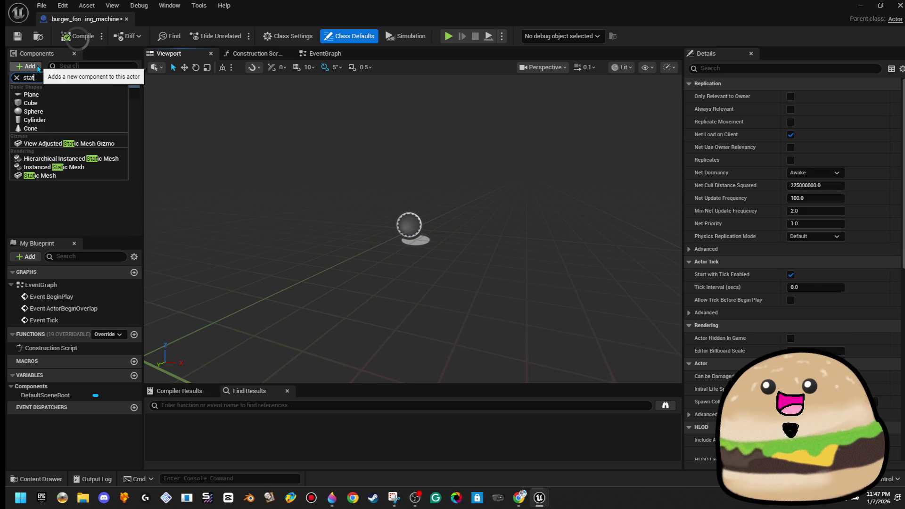
click(40, 175)
text(Vending)
key(Return)
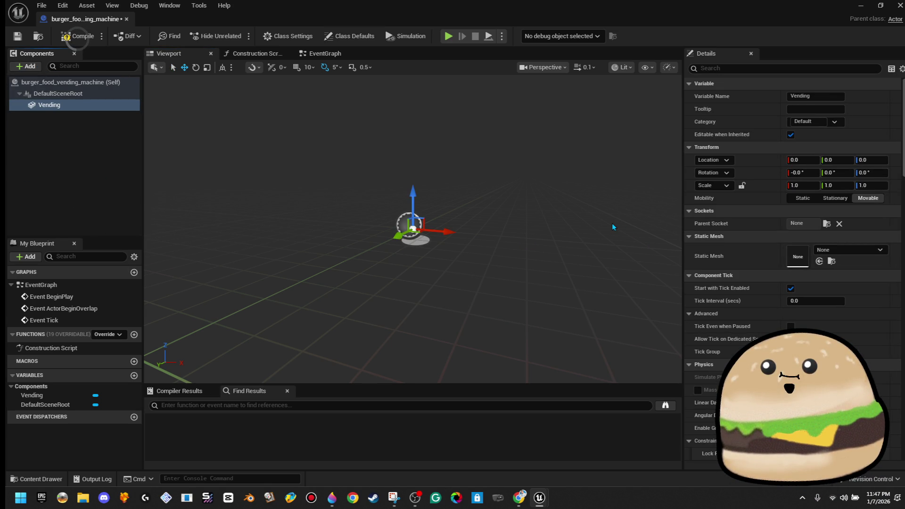
click(838, 252)
text(ve)
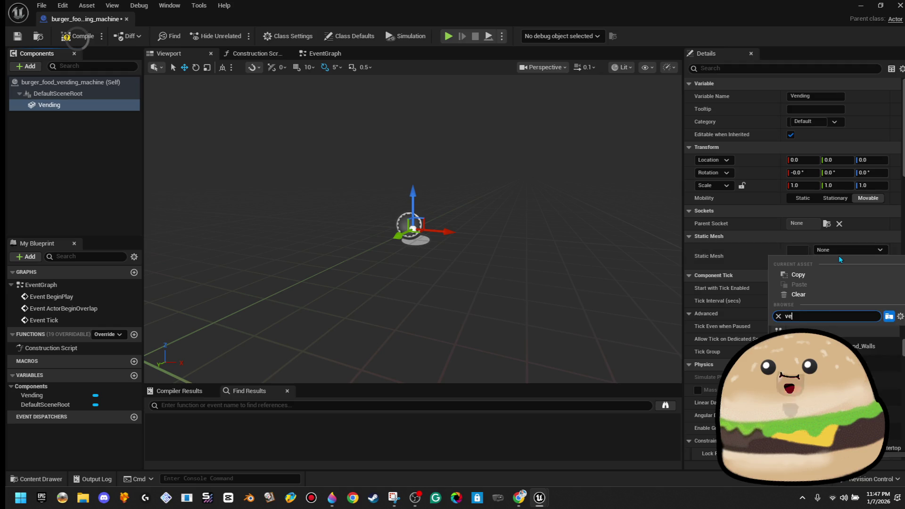
text(nding bur)
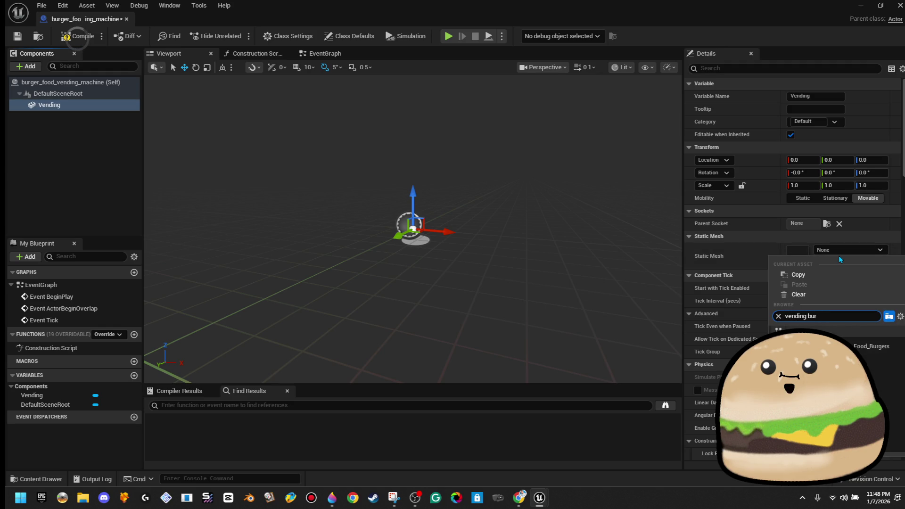
key(Return)
drag(395, 252, 410, 290)
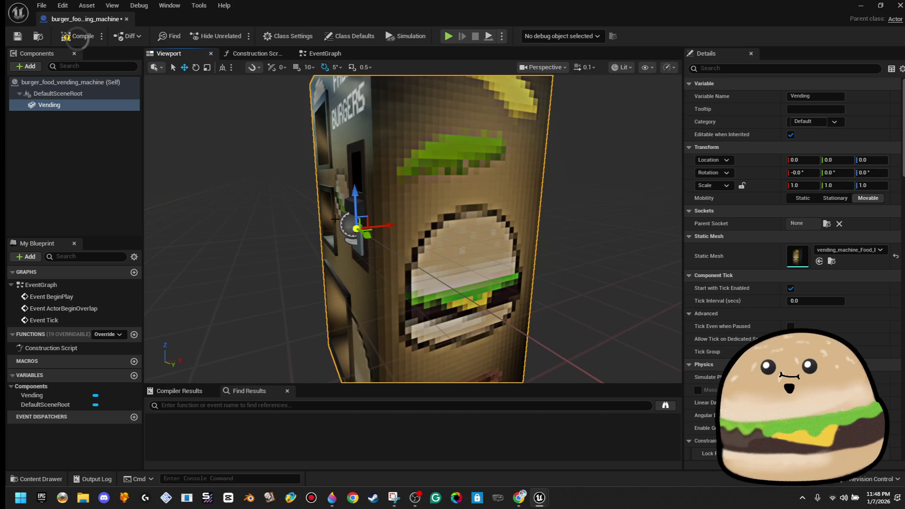
- Compile the Blueprint and orbit to face the FRESH BURGERS front
click(30, 66)
click(57, 45)
click(75, 37)
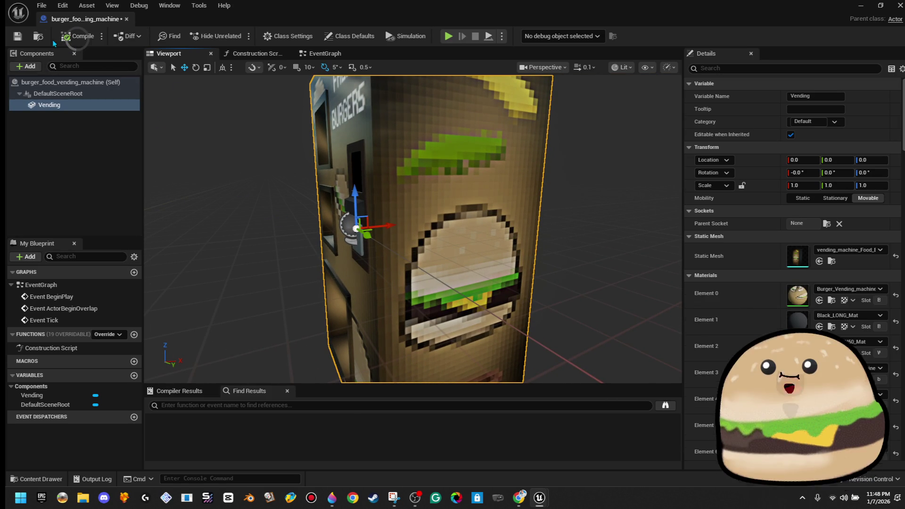
mouse_move(400, 235)
mouse_down()
mouse_move(452, 235)
mouse_move(462, 179)
mouse_up()
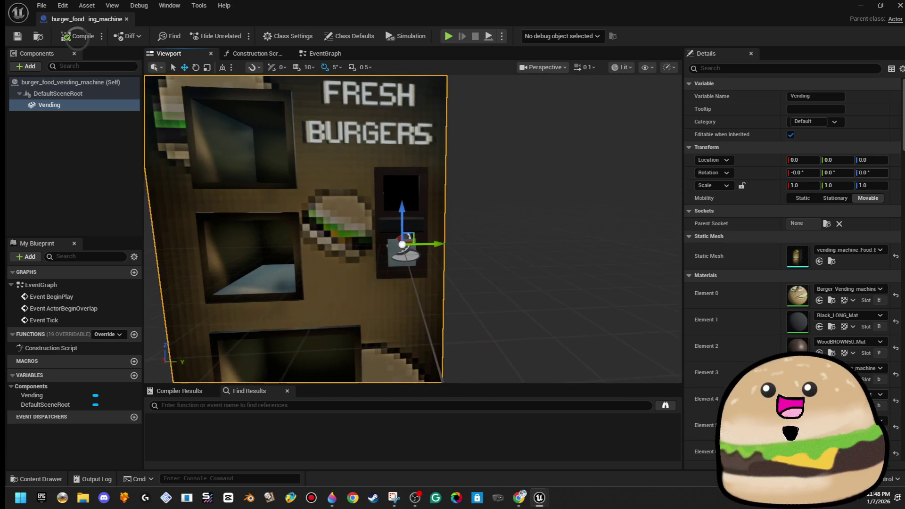
click(30, 67)
- Add a Cube under Vending with X scale 0.01 and the iinvisible material
text(cube)
click(66, 94)
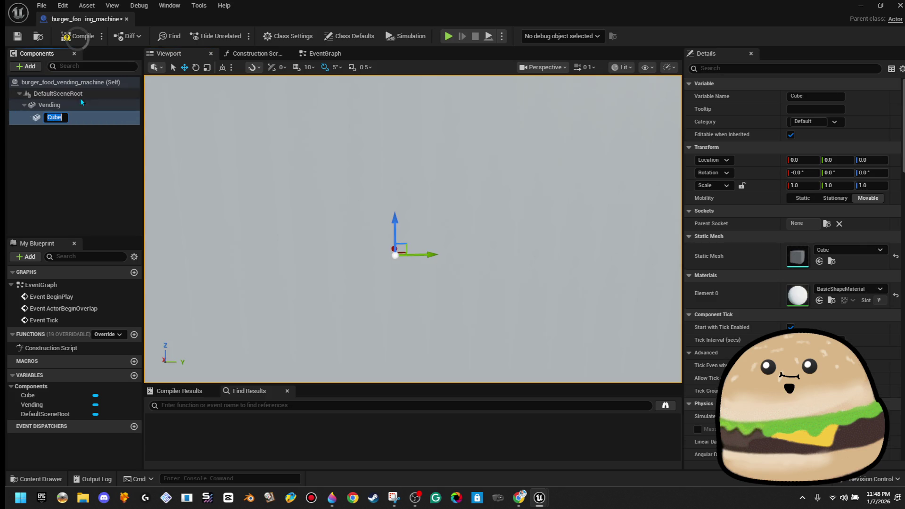
click(811, 185)
text(0.01)
key(Return)
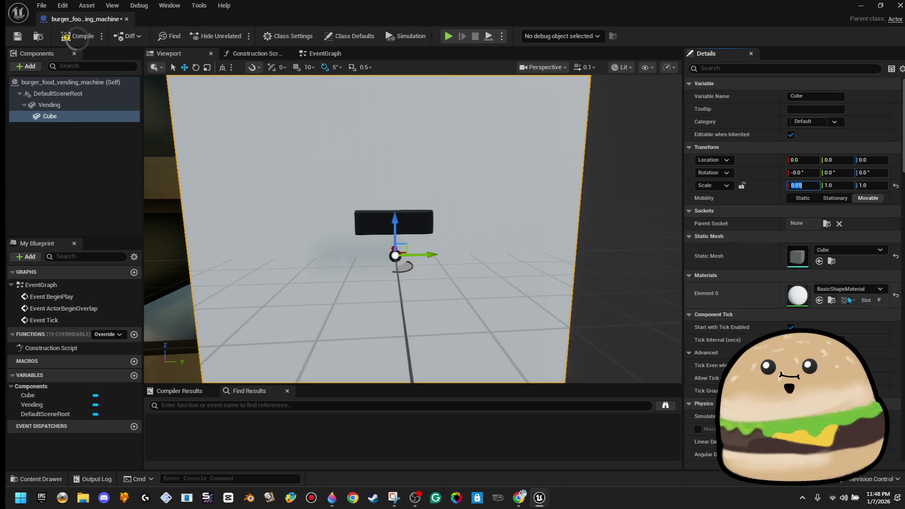
click(842, 289)
text(invi)
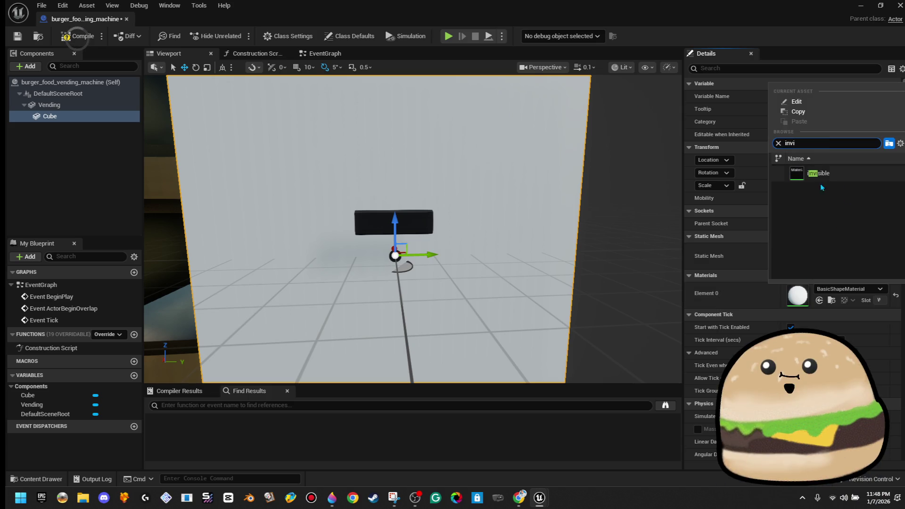
click(829, 174)
- Toggle the uniform scale lock, set Y scale to 0.01, then compile and save
click(801, 185)
click(742, 186)
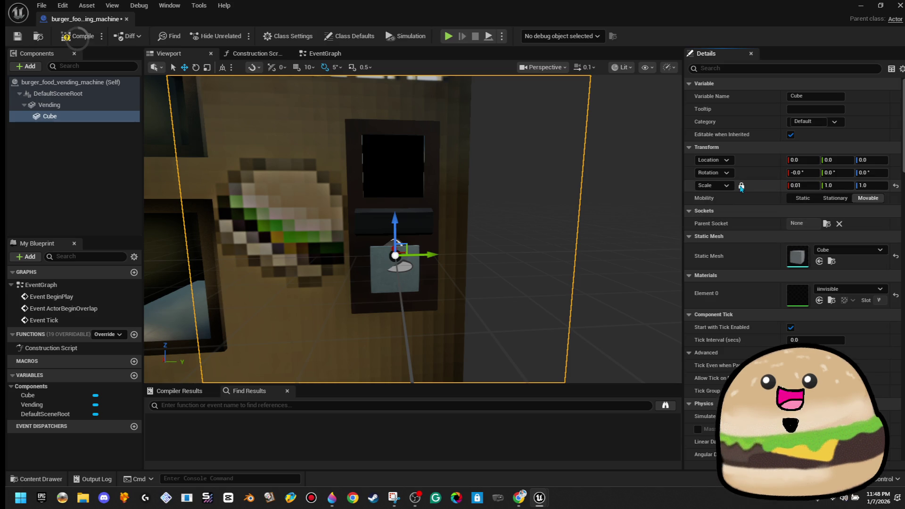
click(837, 185)
text(.01)
key(Tab)
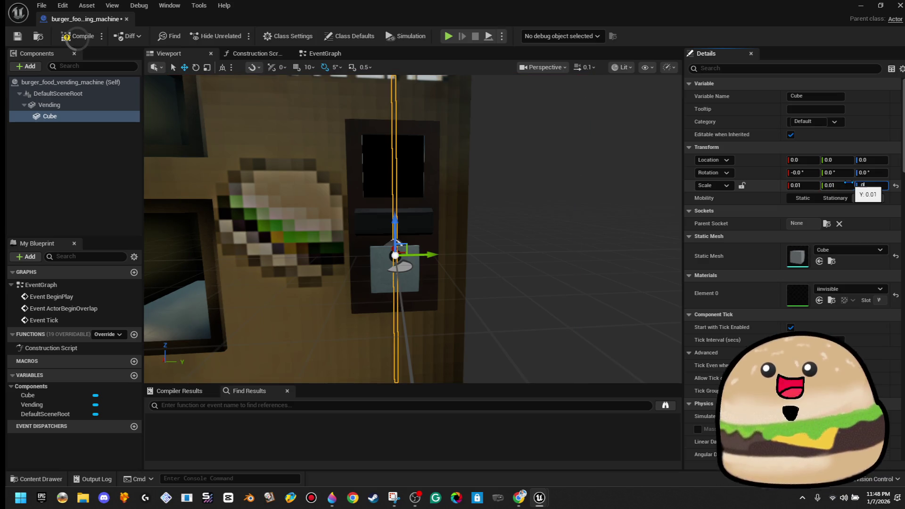
text(.01)
click(77, 37)
key(ctrl+s)
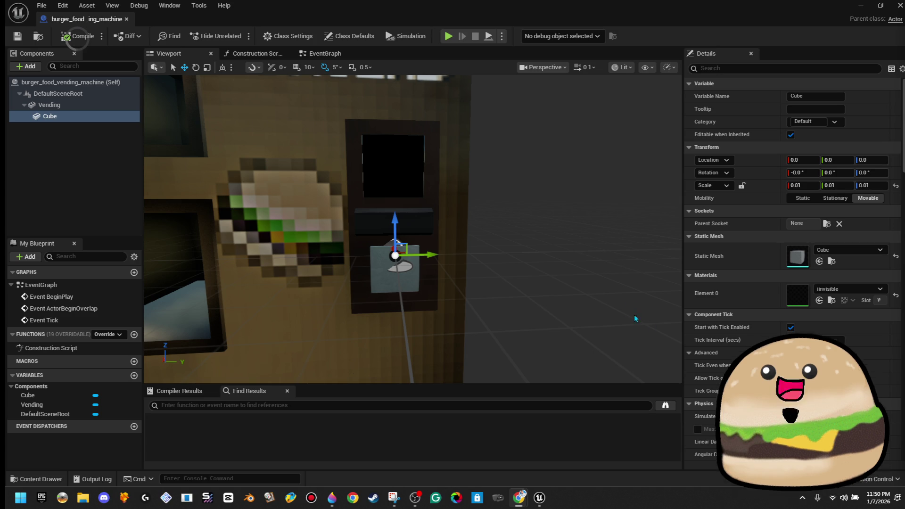
drag(623, 304, 579, 367)
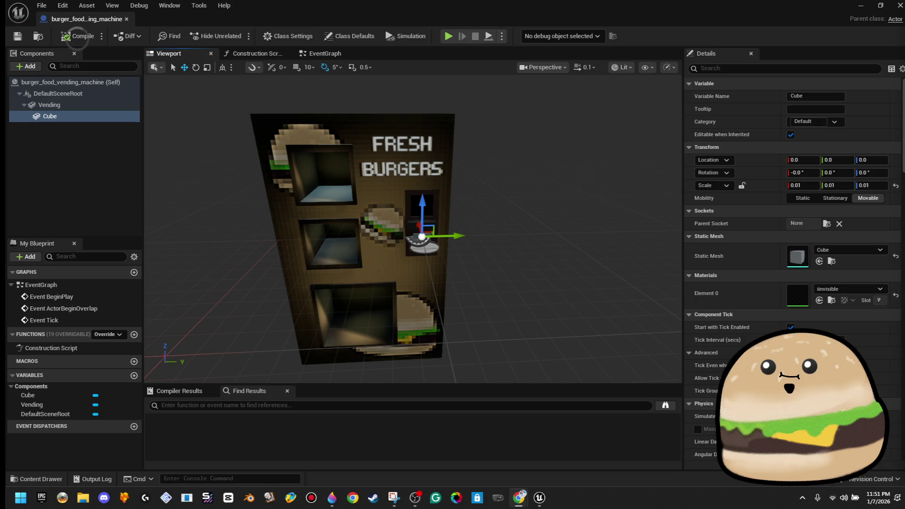
- Add a second cube under Cube and flatten it into a thin slab (X 2.3, Y/Z 40.19)
drag(475, 272, 424, 273)
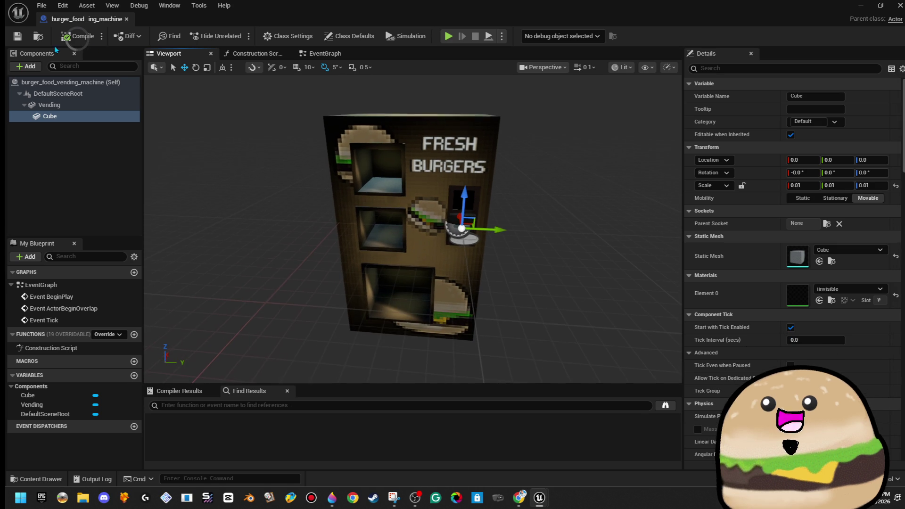
click(27, 67)
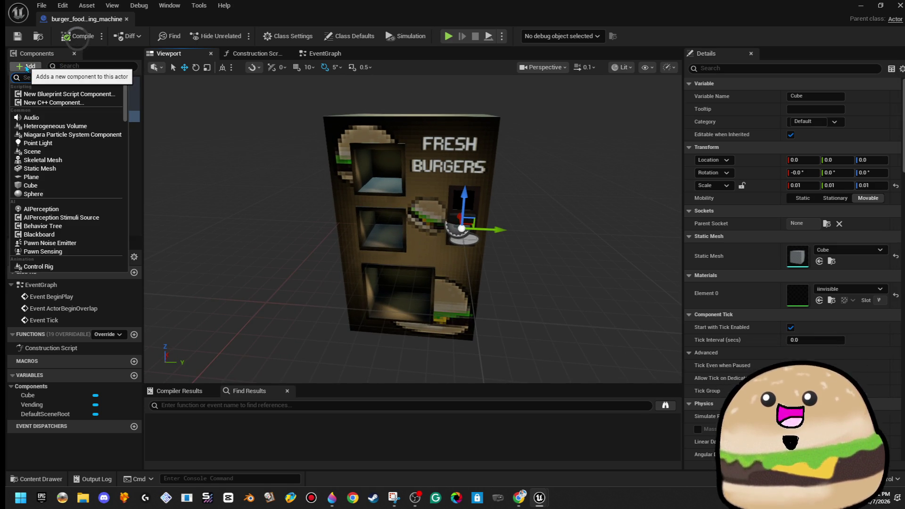
text(cube)
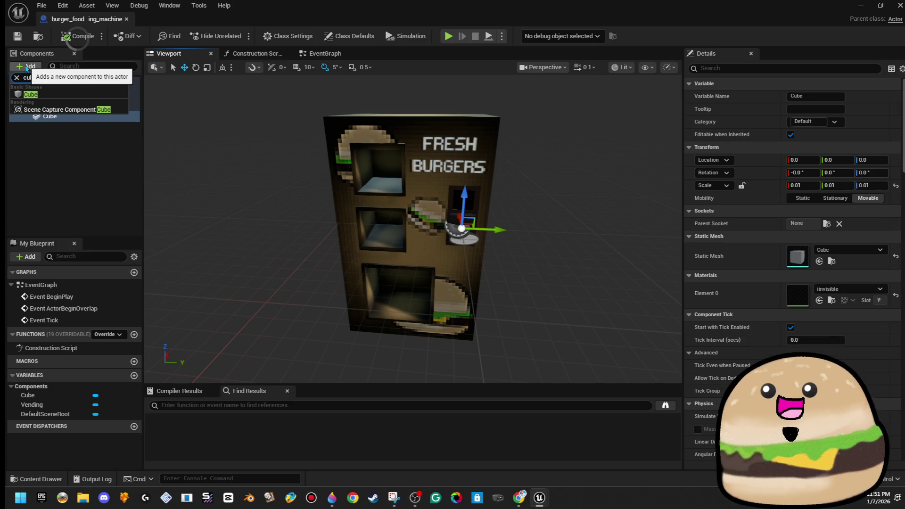
click(54, 95)
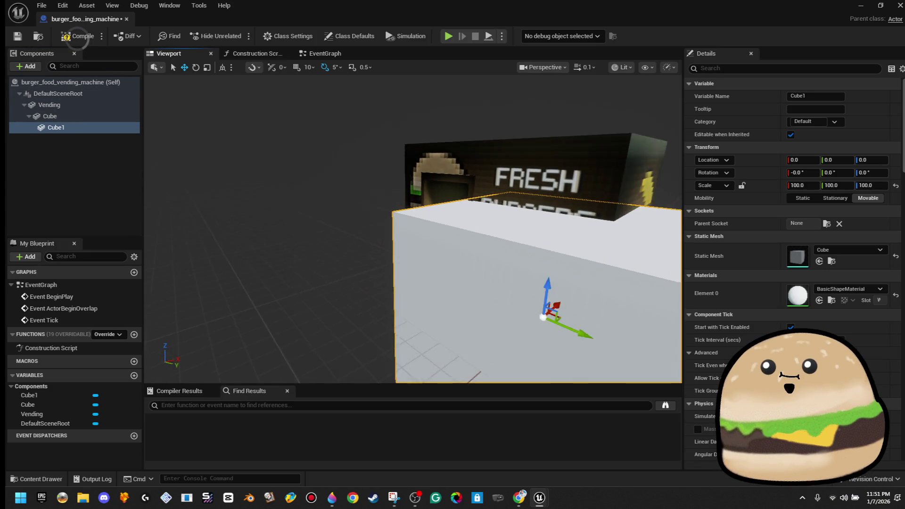
key(r)
drag(536, 291, 492, 304)
mouse_move(570, 283)
mouse_down()
mouse_move(561, 311)
mouse_move(545, 262)
mouse_up()
mouse_move(464, 200)
mouse_down()
mouse_move(454, 210)
mouse_move(422, 151)
mouse_up()
- Move and resize the pane so it sits inside the front dispenser window
key(w)
mouse_move(485, 269)
mouse_down()
mouse_move(337, 264)
mouse_move(278, 130)
mouse_move(333, 193)
mouse_up()
mouse_move(372, 239)
mouse_down()
mouse_move(400, 237)
mouse_move(386, 231)
mouse_move(401, 233)
mouse_move(394, 221)
mouse_up()
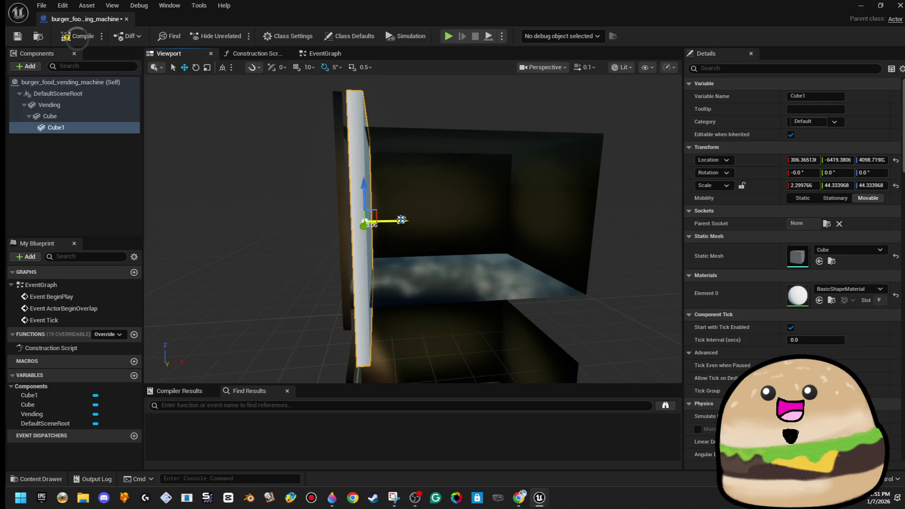
key(f)
key(r)
drag(458, 270, 440, 281)
key(w)
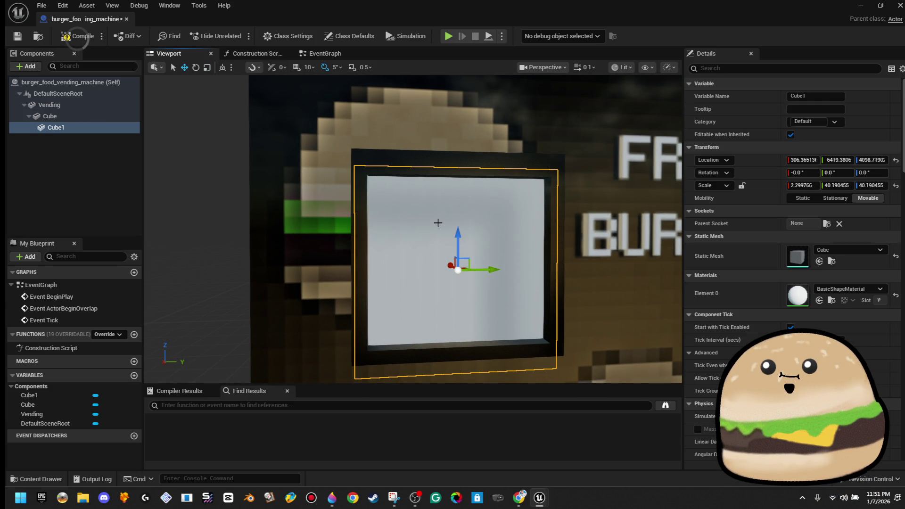
drag(457, 231, 457, 220)
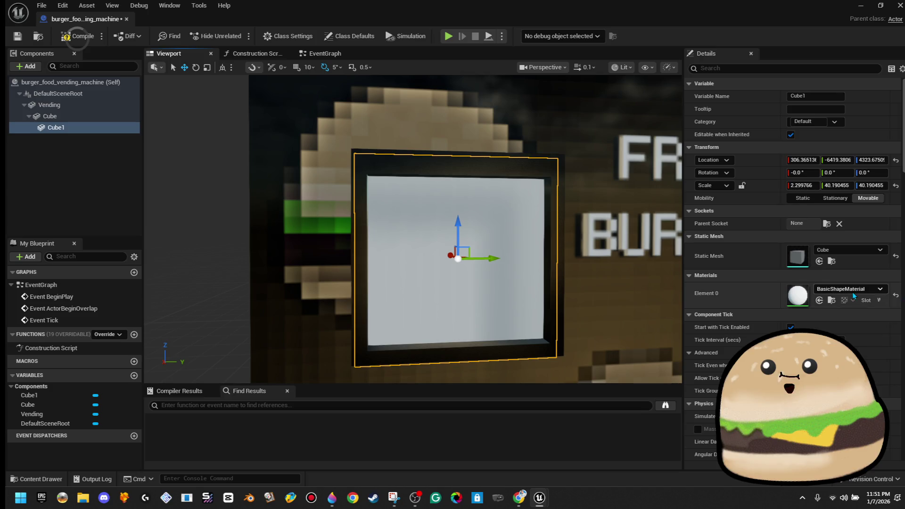
click(852, 292)
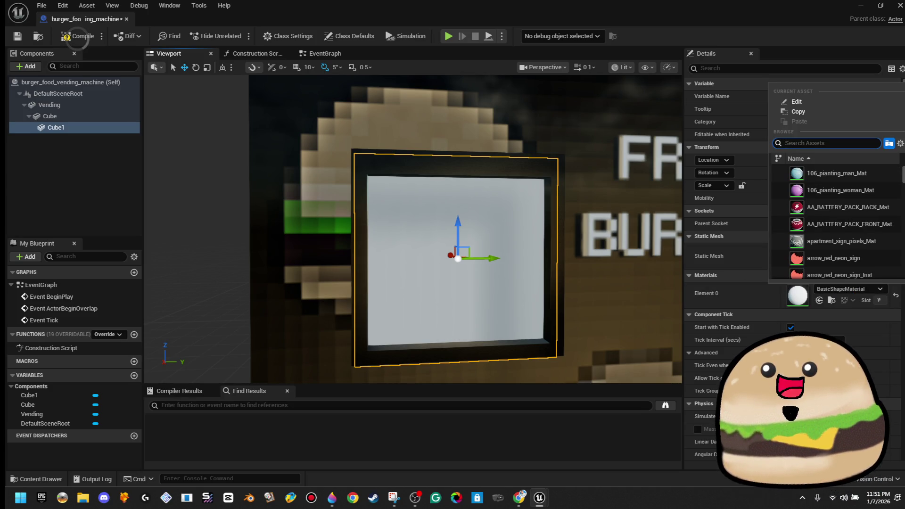
- Apply the milky_foggy_glass_LOT_Darker material to the window pane
key(Escape)
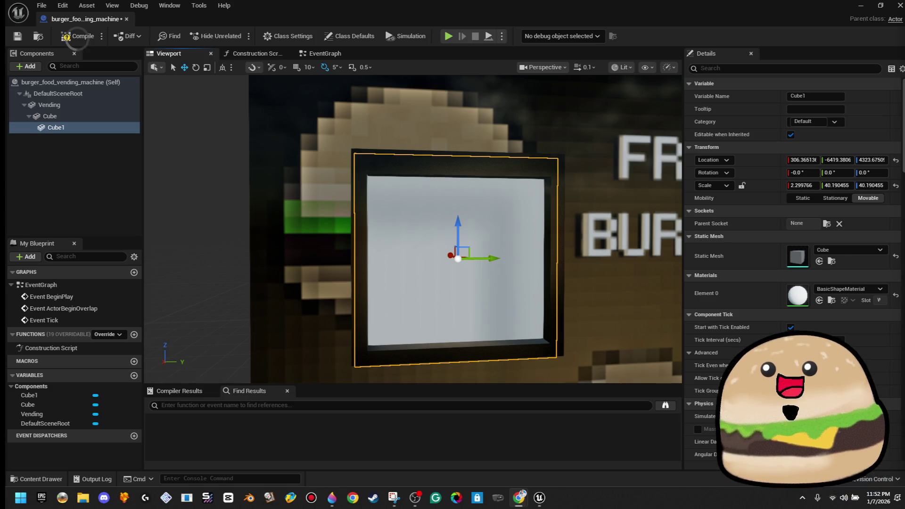
mouse_move(376, 270)
mouse_down()
mouse_move(376, 302)
mouse_move(424, 301)
mouse_up()
drag(420, 241, 330, 241)
click(843, 289)
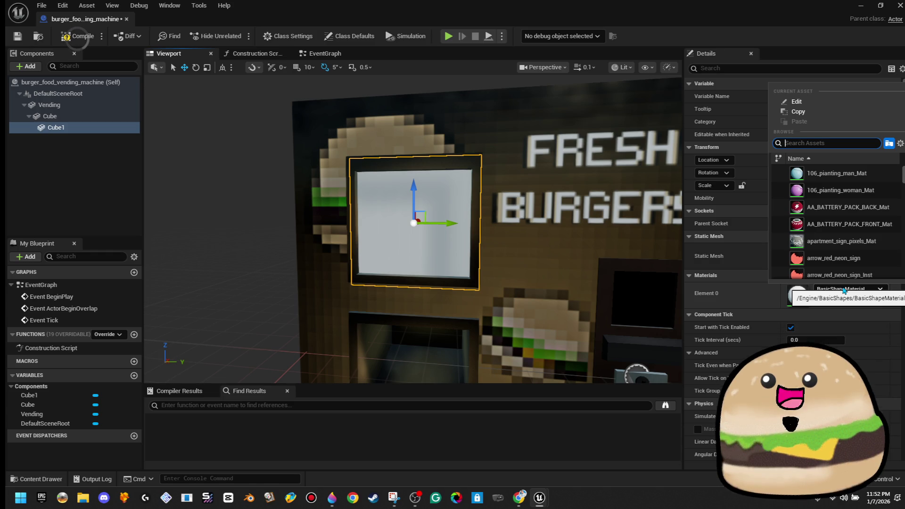
text(fogg)
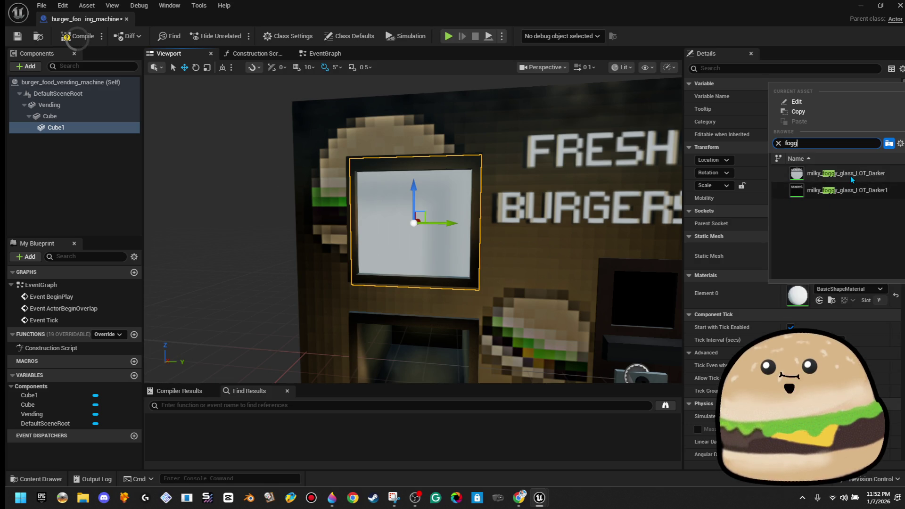
click(850, 176)
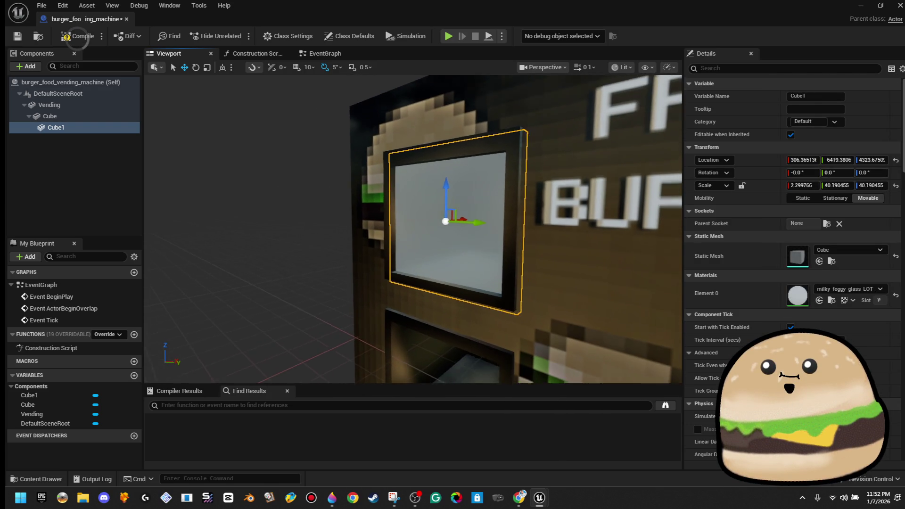
- Replace it with the frosted_milky_adjustable_glass material
click(841, 290)
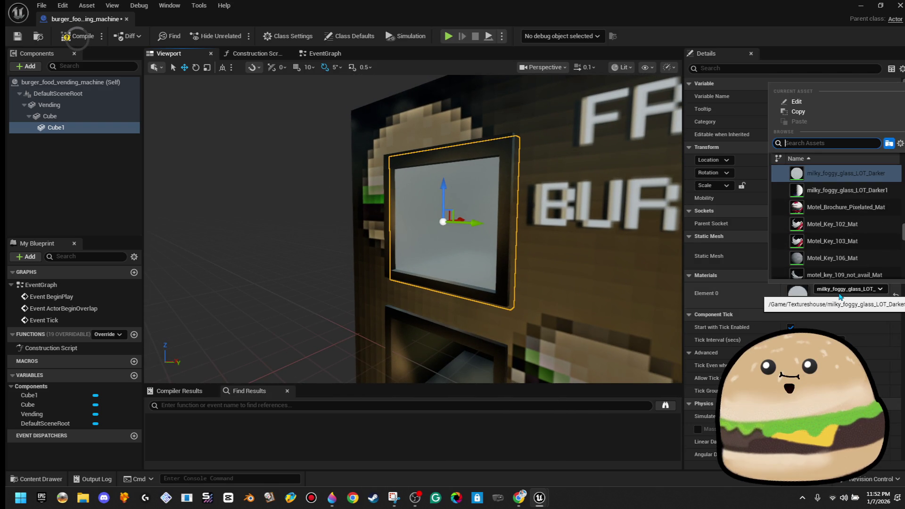
text(milk)
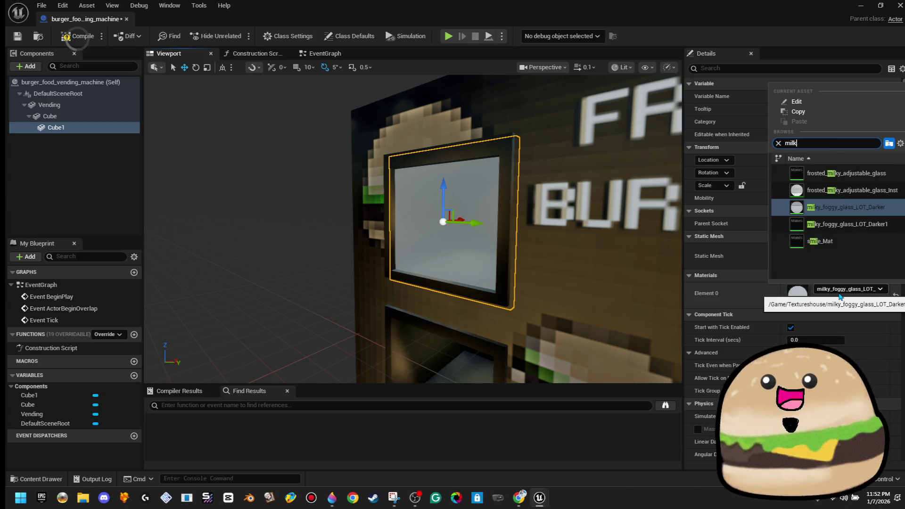
click(848, 173)
scroll(413, 229, up, 10)
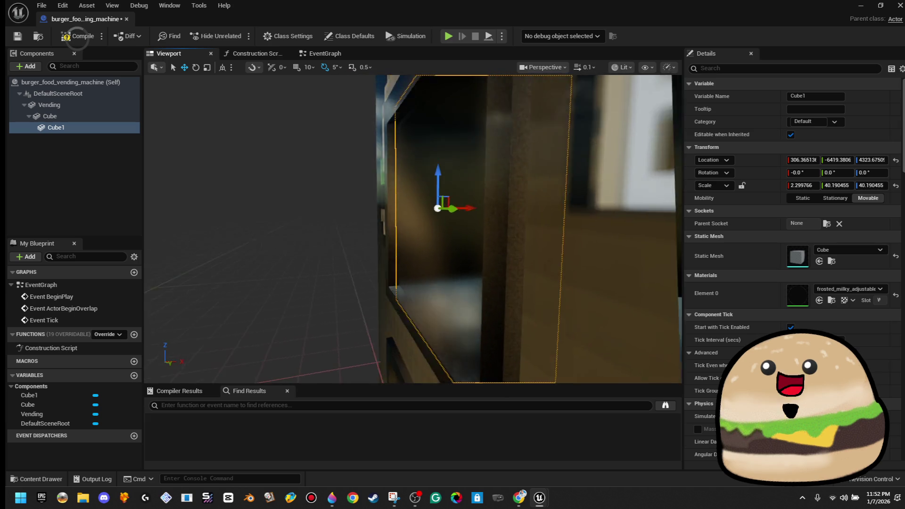
scroll(413, 229, down, 5)
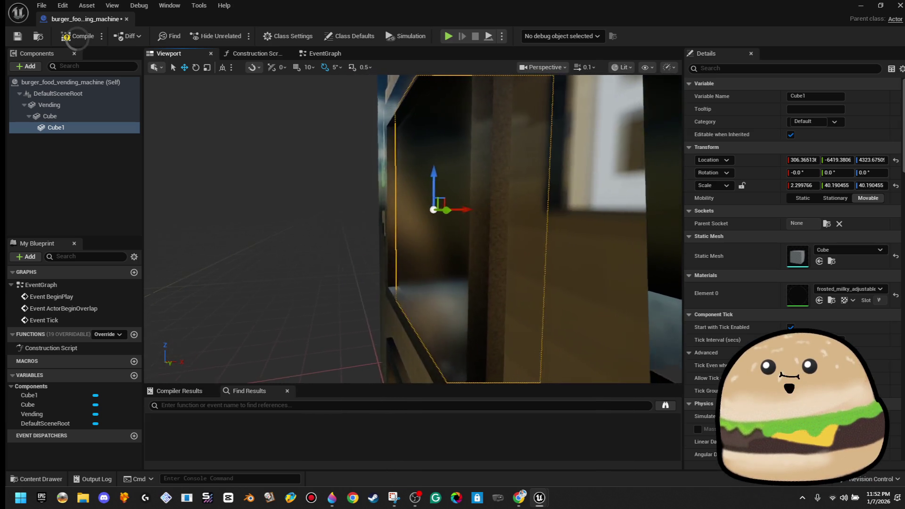
scroll(413, 230, down, 5)
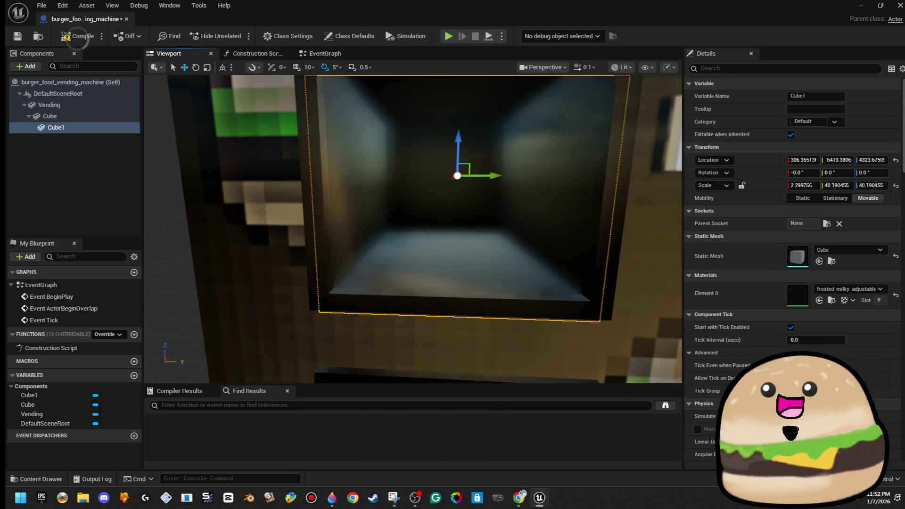
scroll(413, 230, down, 3)
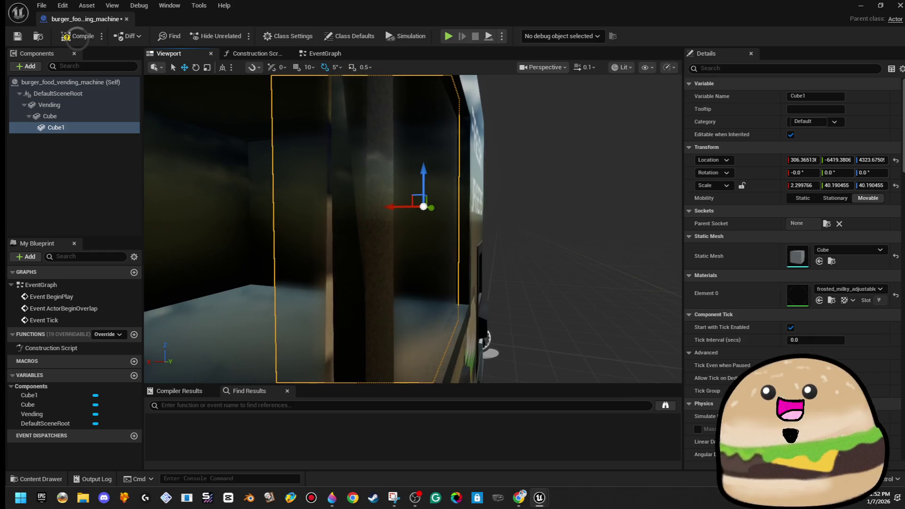
scroll(412, 229, down, 5)
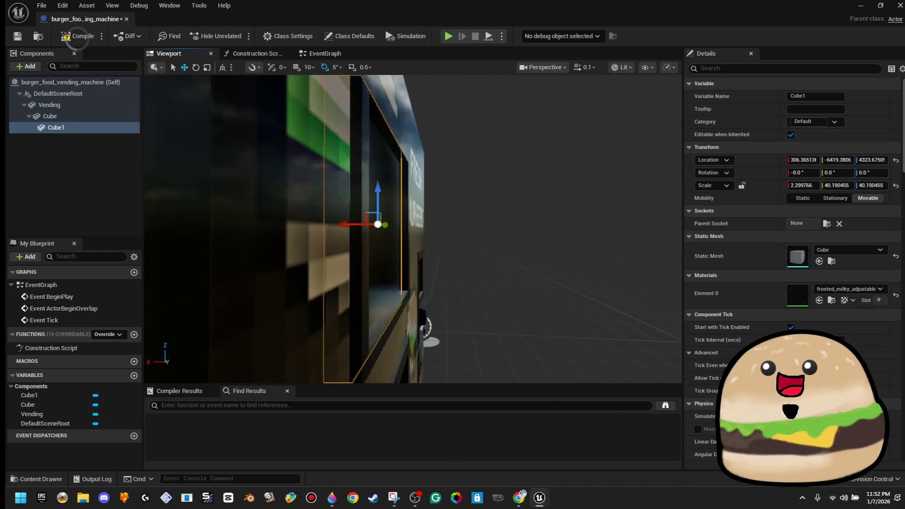
scroll(412, 230, down, 3)
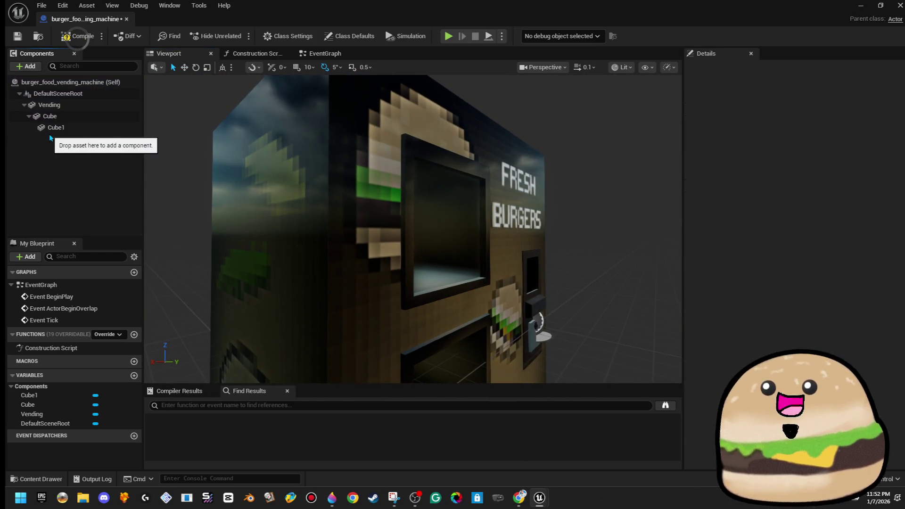
- Rename the Cube component to PIVOT
right_click(63, 128)
right_click(78, 117)
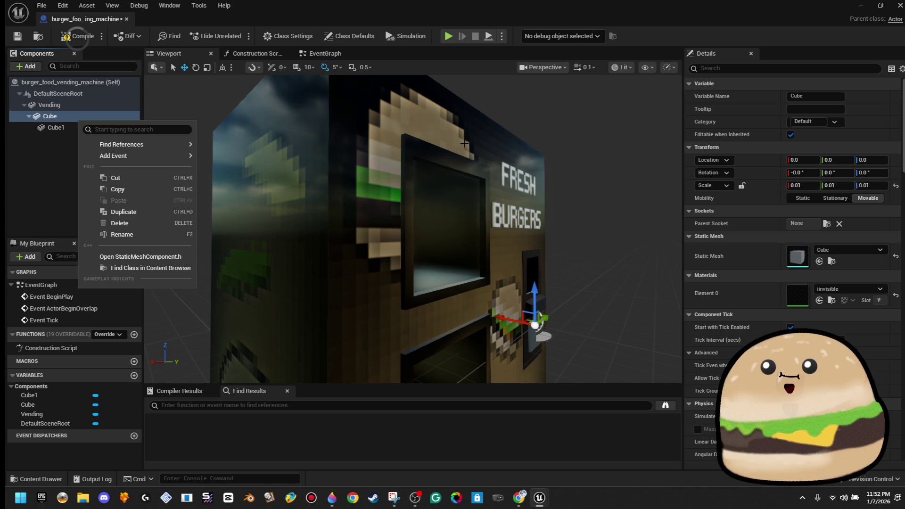
scroll(446, 142, down, 3)
scroll(413, 229, down, 5)
scroll(412, 230, up, 3)
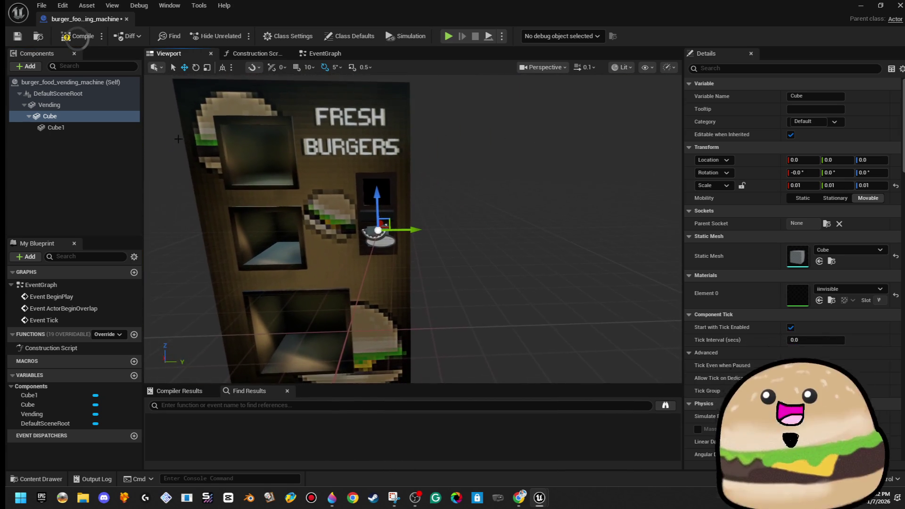
right_click(93, 117)
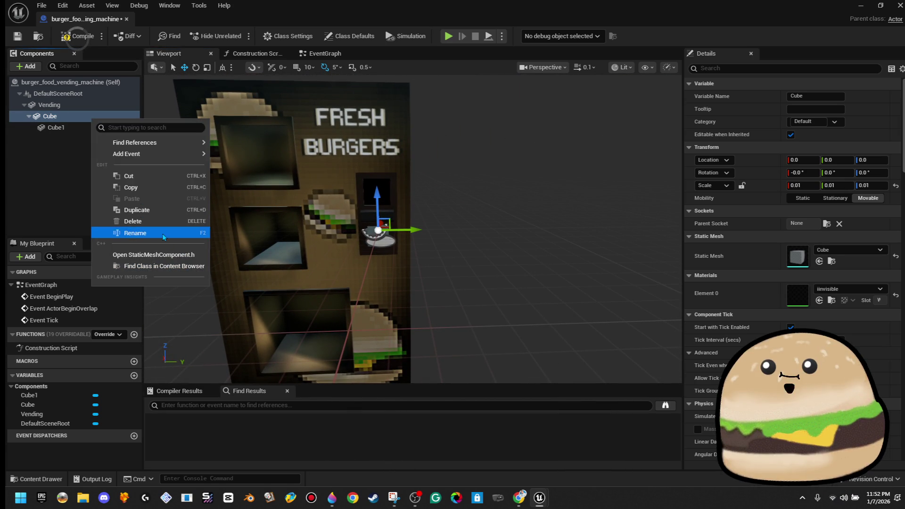
click(163, 233)
text(PIVOT)
key(Return)
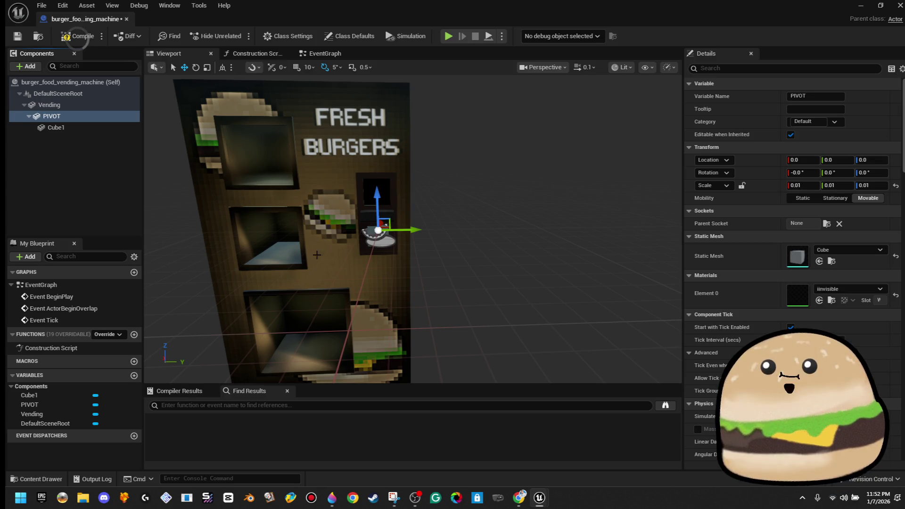
- Attach PIVOT to the scene root, parent Vending under it, and offset Vending to Y 5133.94, Z 11260.49
mouse_move(91, 119)
mouse_down()
mouse_move(89, 109)
mouse_move(76, 127)
mouse_move(79, 97)
mouse_up()
click(94, 108)
click(72, 119)
click(66, 131)
drag(66, 131, 72, 113)
click(105, 129)
scroll(375, 236, down, 2)
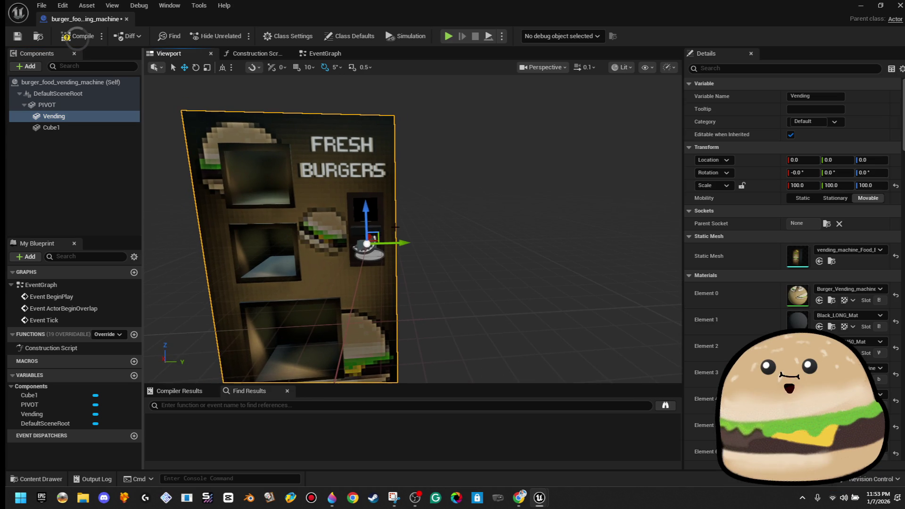
mouse_move(375, 233)
mouse_down()
mouse_move(418, 105)
mouse_move(420, 182)
mouse_move(453, 139)
mouse_move(477, 81)
mouse_up()
- Move Vending to X -4385.36, Y 4369.82 under PIVOT, compile, and attach Cube1 to the scene root
scroll(413, 229, up, 5)
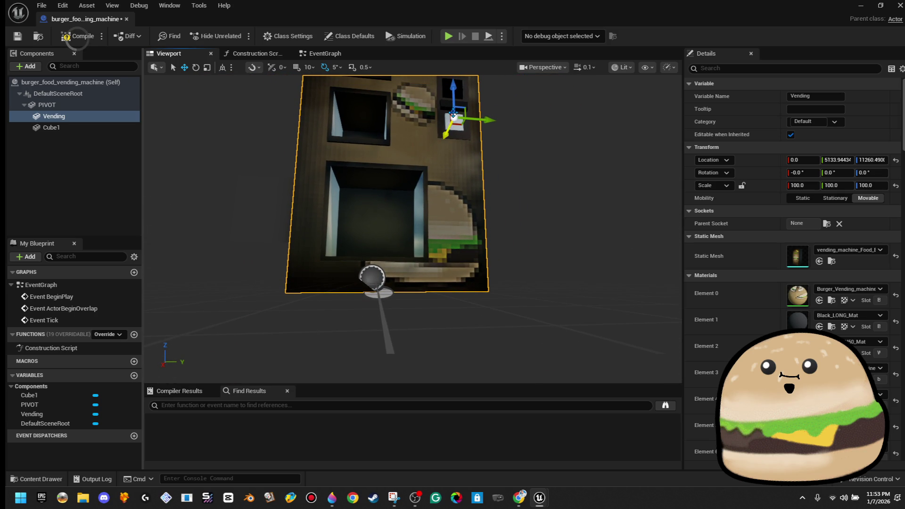
drag(454, 100, 454, 94)
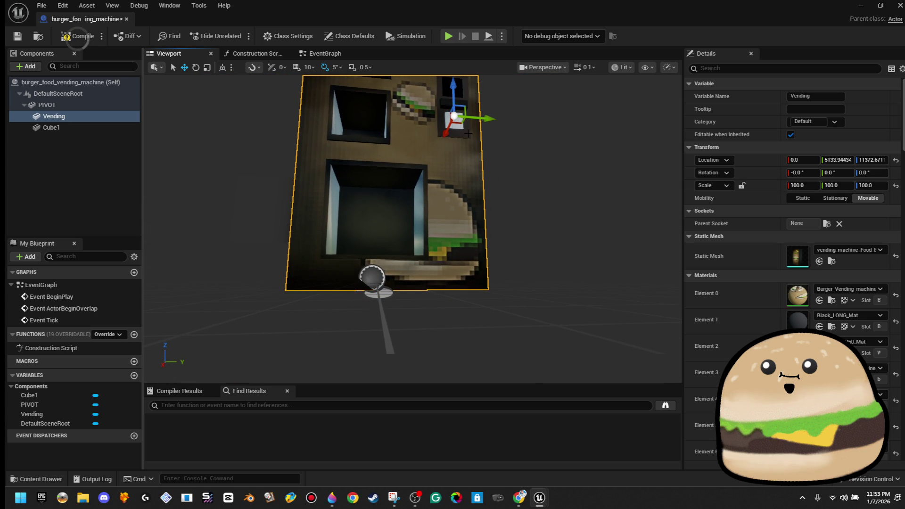
drag(485, 120, 473, 119)
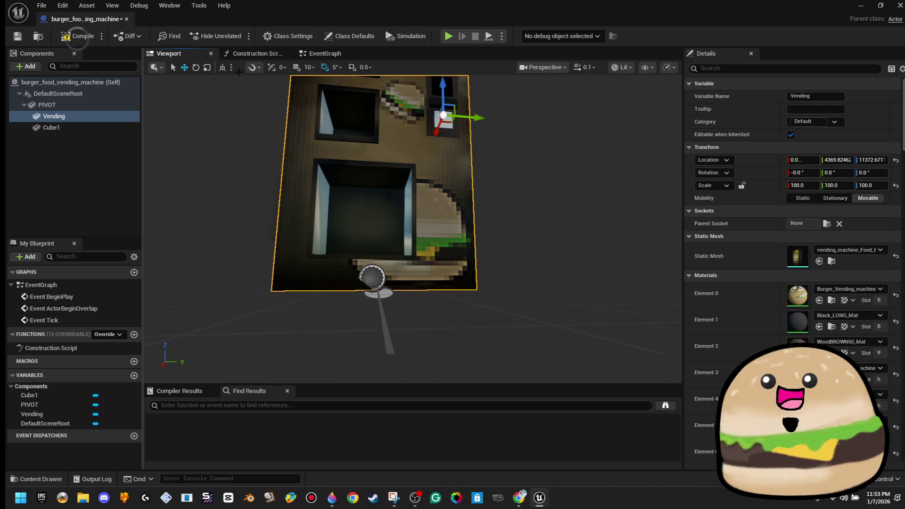
click(74, 38)
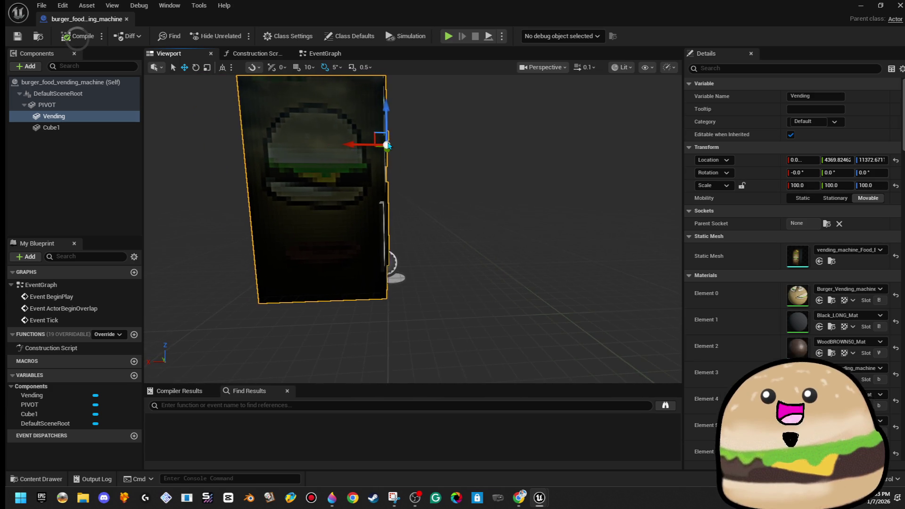
mouse_move(364, 140)
mouse_down()
mouse_move(401, 151)
mouse_move(390, 151)
mouse_up()
click(81, 41)
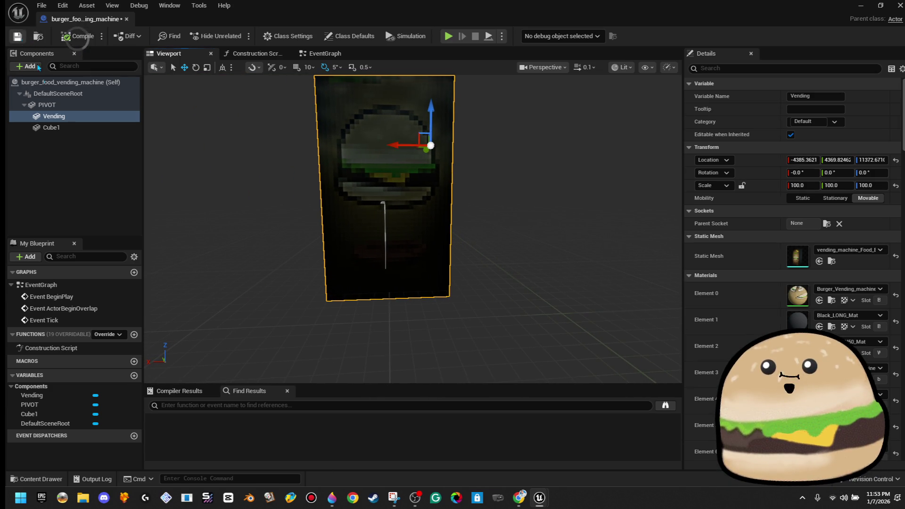
drag(53, 129, 61, 97)
click(75, 115)
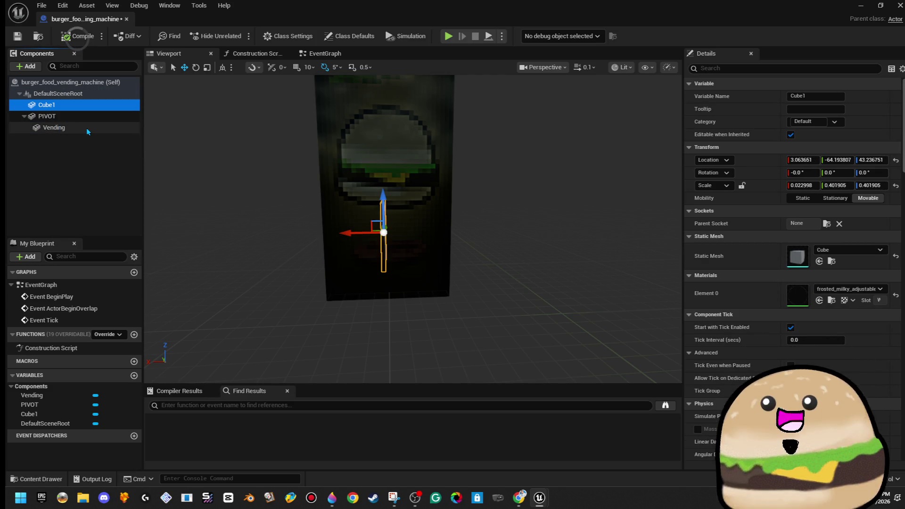
- Move the Cube1 glass pane to X -41.14, Y -20.77, Z 157.14 inside the top-left window
right_click(71, 110)
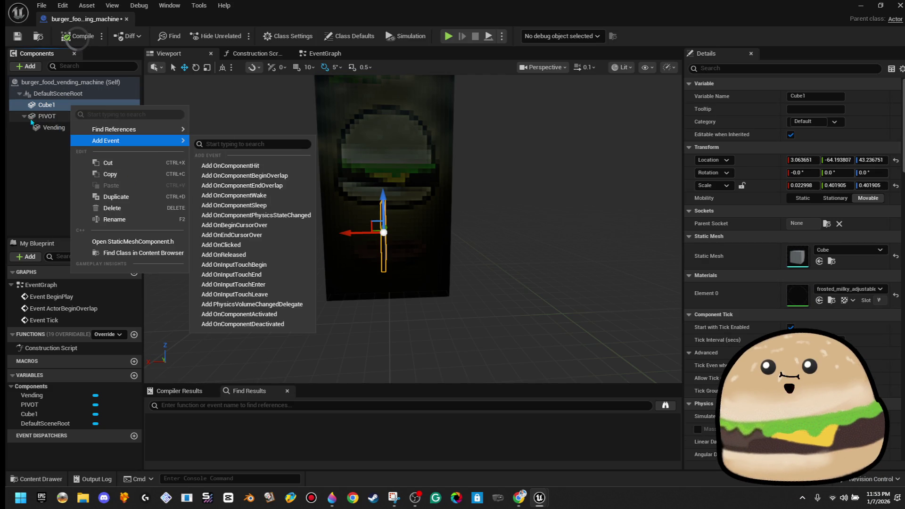
click(50, 108)
right_click(50, 107)
click(95, 219)
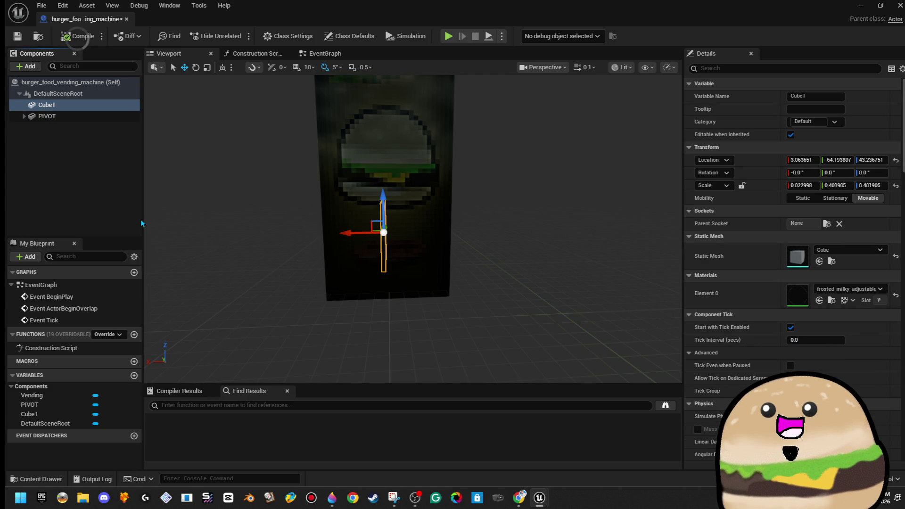
key(Return)
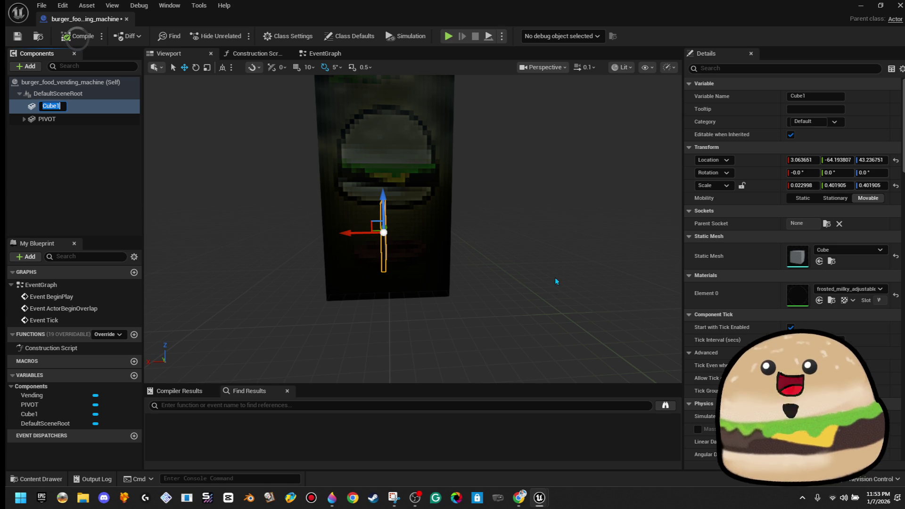
key(f)
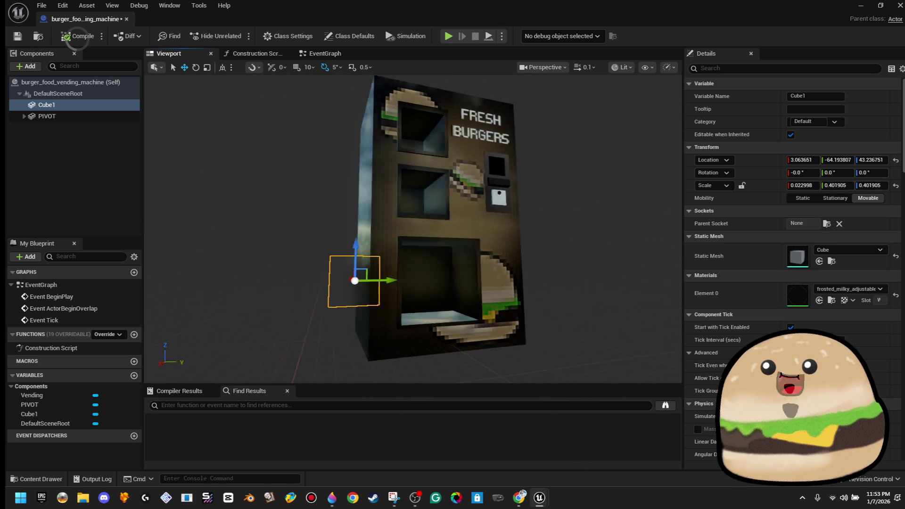
mouse_move(430, 277)
mouse_down()
mouse_move(475, 277)
mouse_move(443, 177)
mouse_move(446, 137)
mouse_up()
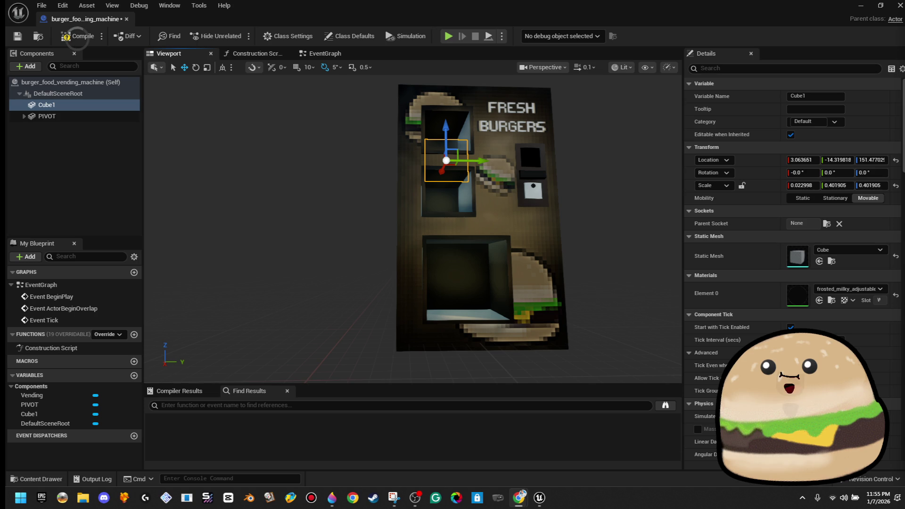
scroll(540, 206, up, 10)
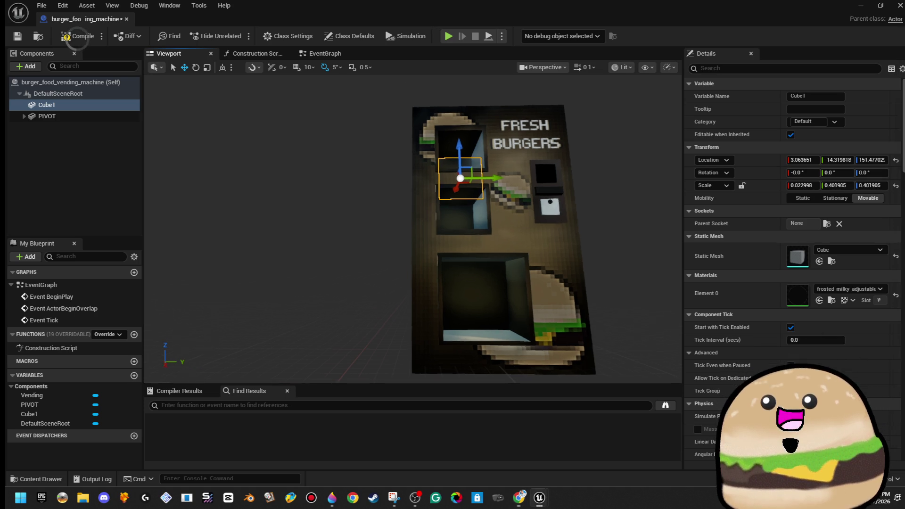
mouse_move(541, 205)
mouse_down()
mouse_move(519, 207)
mouse_move(542, 202)
mouse_move(530, 196)
mouse_move(513, 219)
mouse_move(469, 228)
mouse_move(448, 253)
mouse_move(428, 224)
mouse_up()
scroll(428, 225, up, 4)
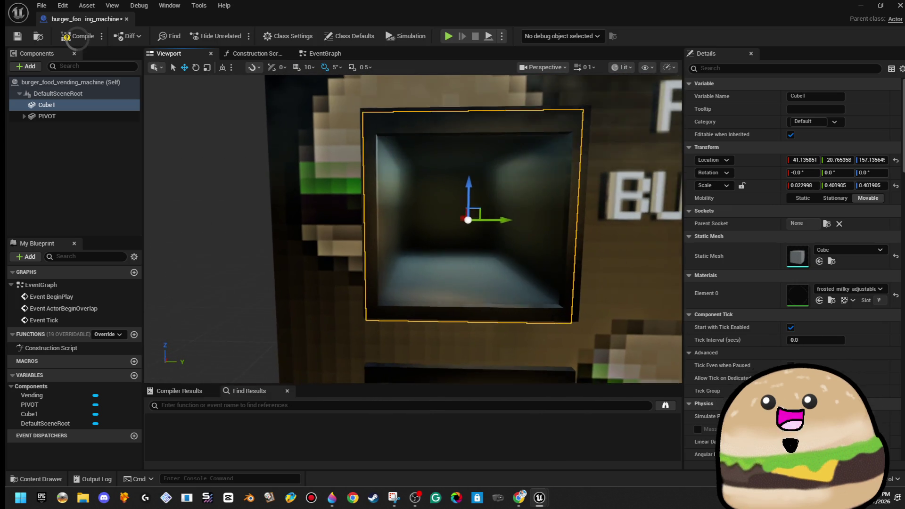
- Apply a foggy glass material, found by searching 'fogg', to Cube1's Element 0
click(851, 291)
click(851, 299)
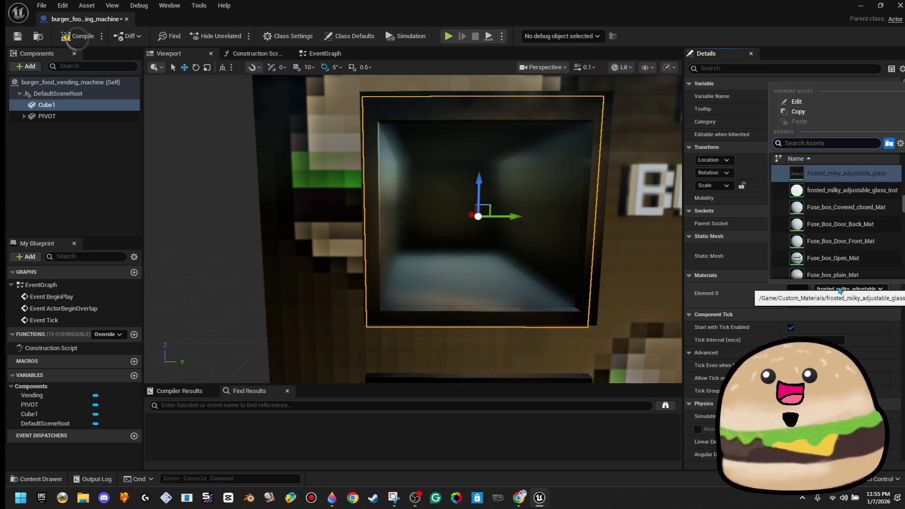
text(foggy)
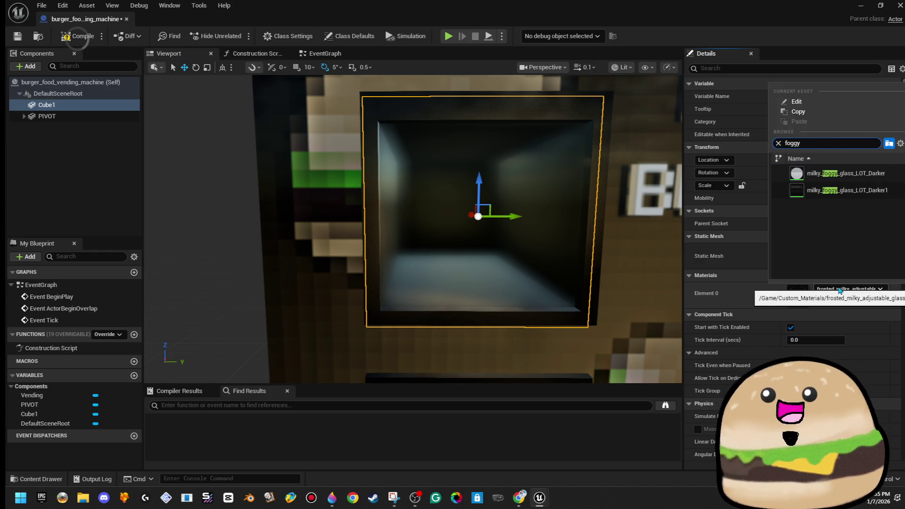
click(844, 194)
mouse_move(471, 227)
mouse_down()
mouse_move(405, 226)
mouse_move(668, 227)
mouse_up()
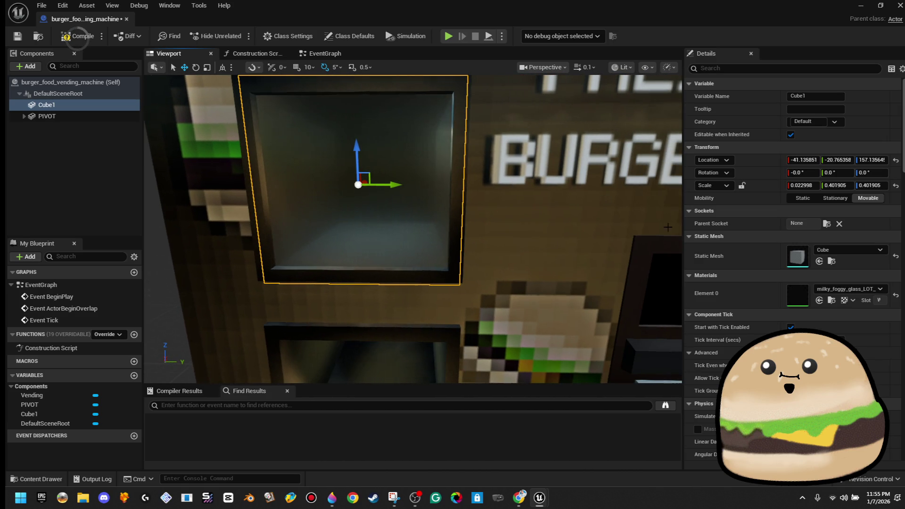
- Replace it with Vending_machine_black_fade_Mat, found by searching 'vending'
click(853, 289)
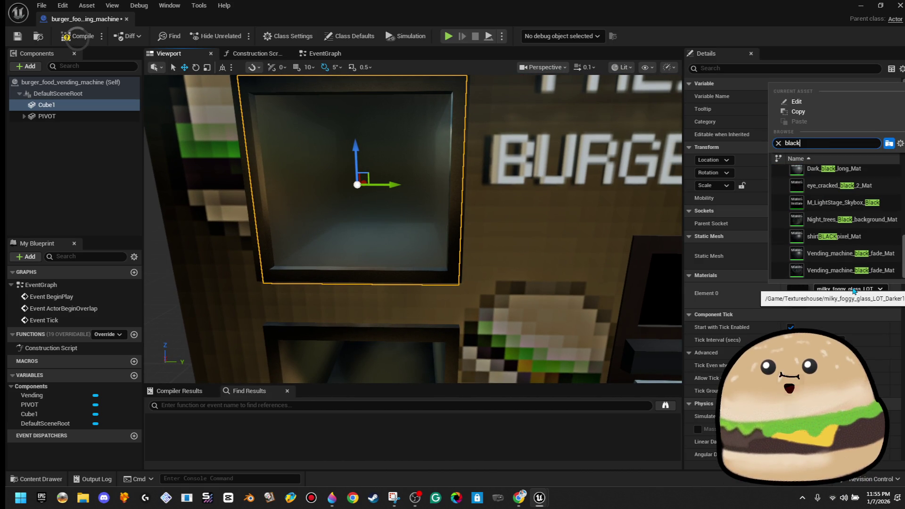
scroll(872, 235, up, 1)
key(BackSpace)
key(BackSpace)
key(BackSpace)
text(vending)
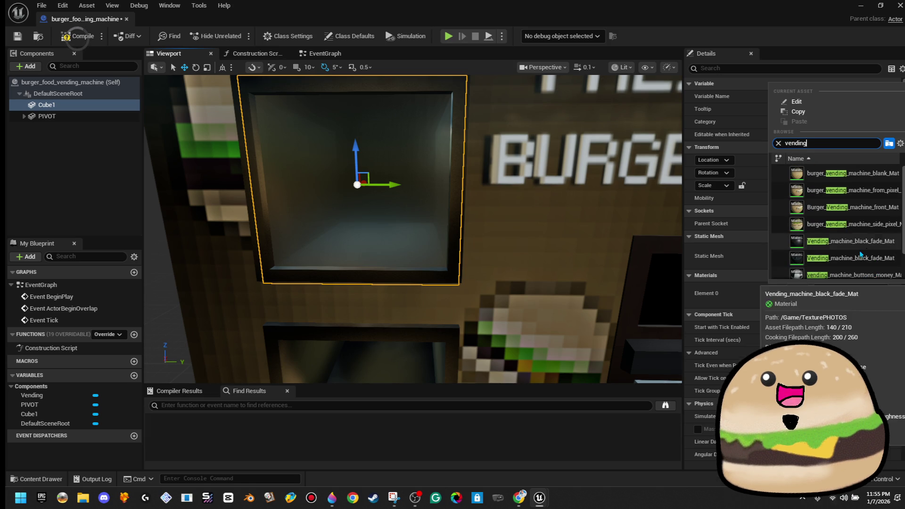
click(867, 255)
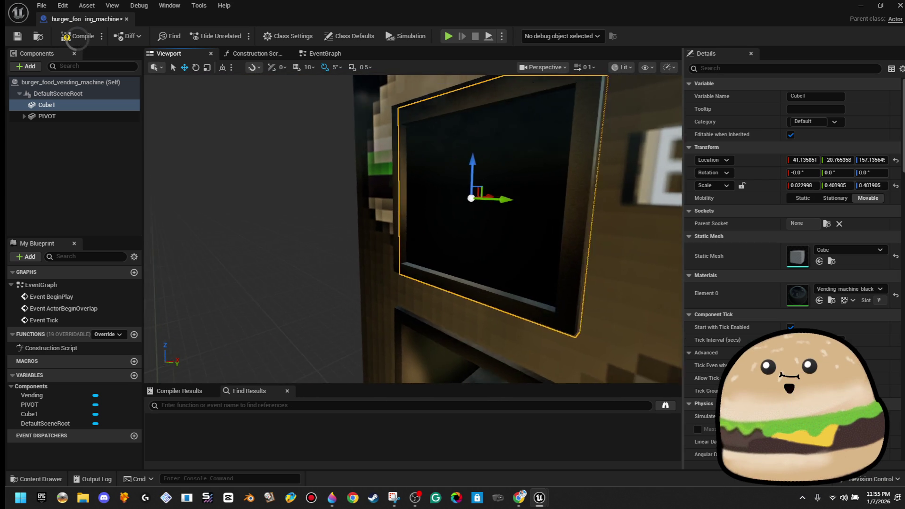
drag(539, 192, 539, 192)
- Frame the machine, reselect the Cube1 window panel, and rename it Door
click(452, 212)
key(f)
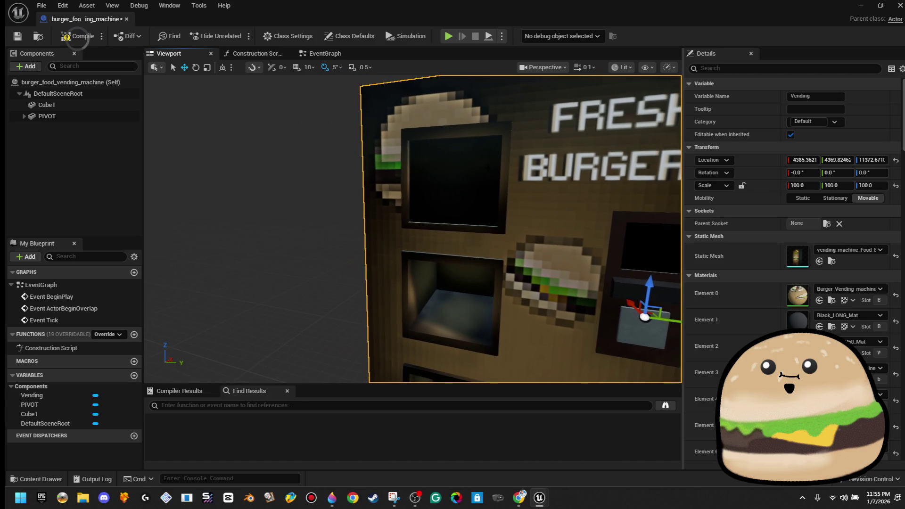
click(47, 105)
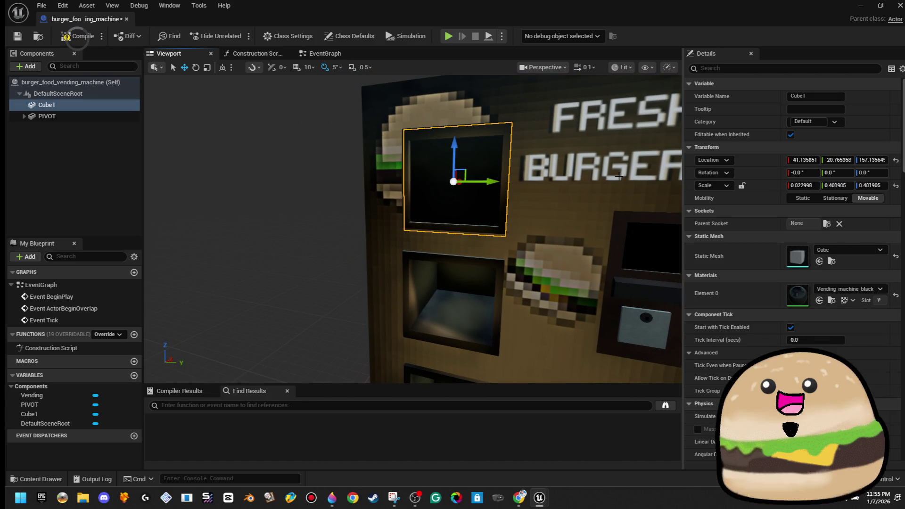
drag(528, 203, 495, 205)
right_click(90, 112)
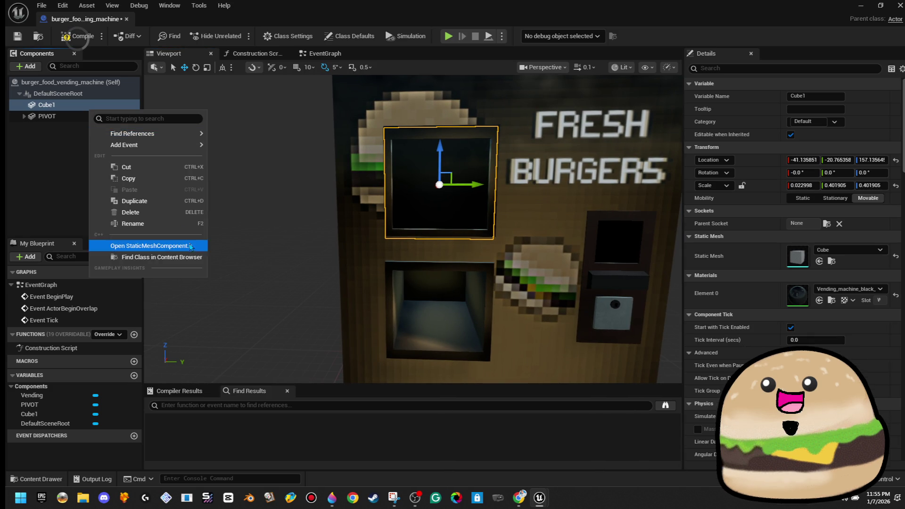
click(164, 225)
text(Door)
key(Return)
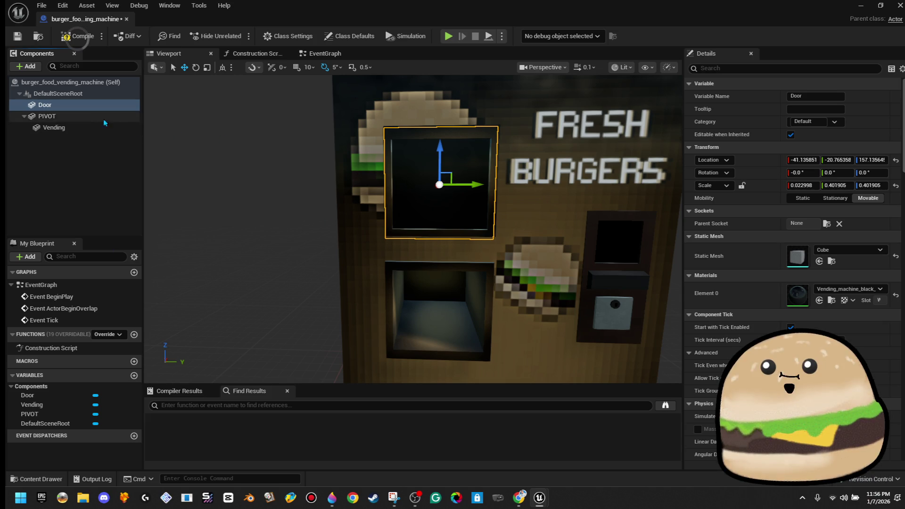
- Duplicate Door as Door 1 and lower it to Z 106.71 over the middle window opening
right_click(88, 106)
click(131, 196)
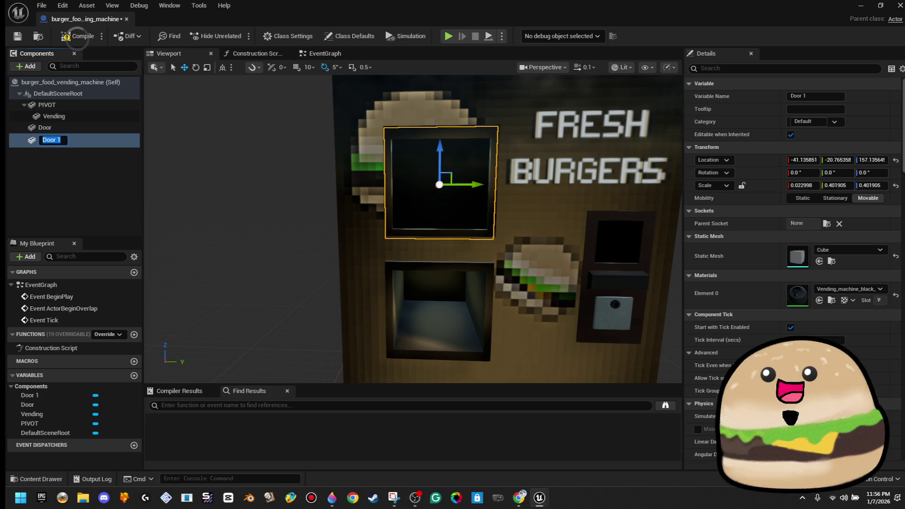
scroll(262, 204, up, 3)
drag(471, 174, 472, 312)
key(f)
scroll(502, 271, down, 2)
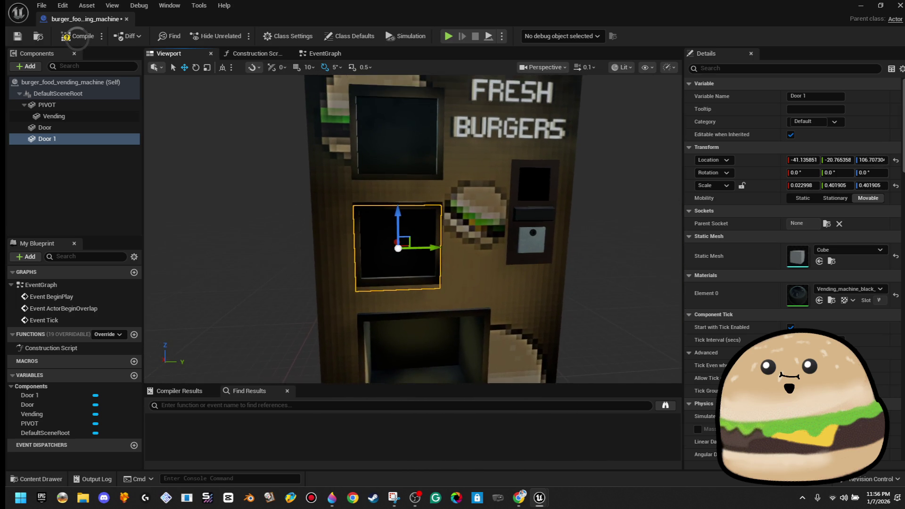
scroll(501, 271, up, 3)
scroll(501, 271, down, 3)
scroll(501, 271, up, 2)
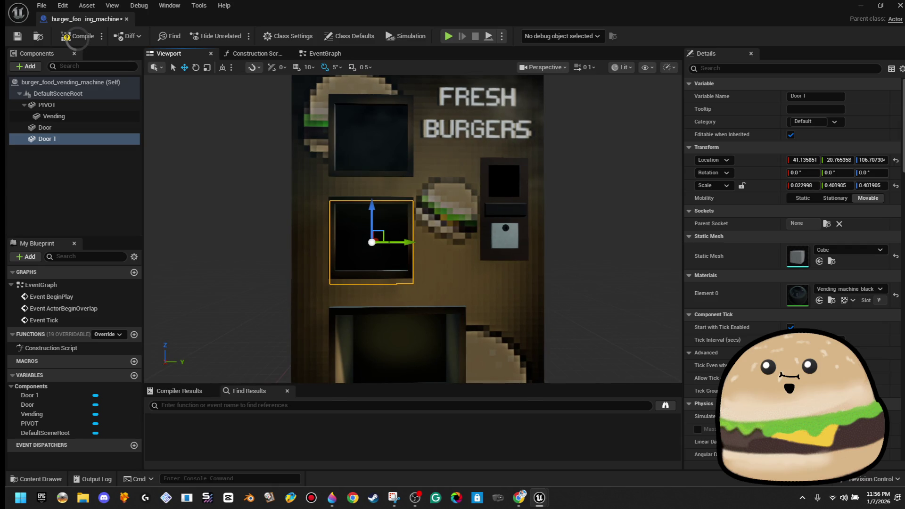
right_click(58, 138)
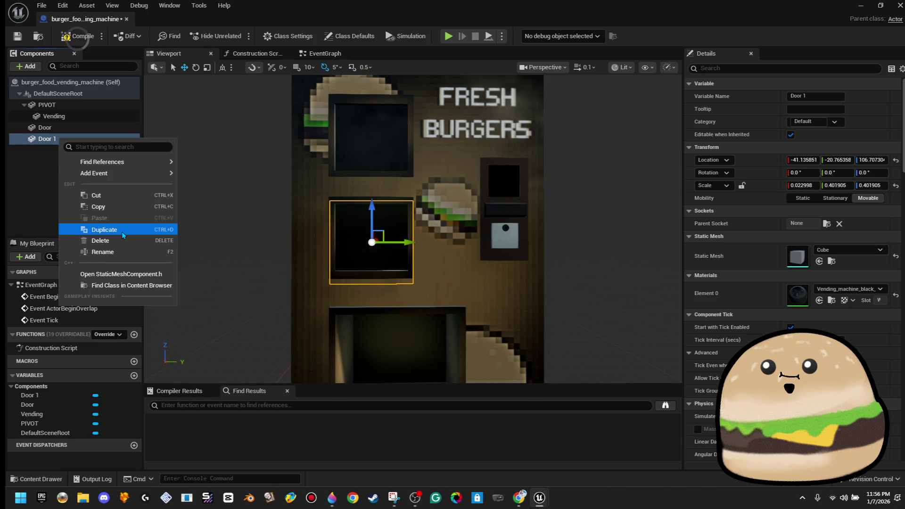
- Duplicate Door 1 as Door 2, scale it to 0.639 over the bottom dispenser opening, and compile
click(117, 235)
mouse_move(379, 235)
mouse_down()
mouse_move(404, 292)
mouse_move(407, 332)
mouse_up()
key(f)
key(r)
mouse_move(431, 282)
mouse_down()
mouse_move(453, 266)
mouse_move(422, 291)
mouse_move(386, 281)
mouse_move(556, 275)
mouse_move(556, 264)
mouse_move(518, 259)
mouse_up()
key(w)
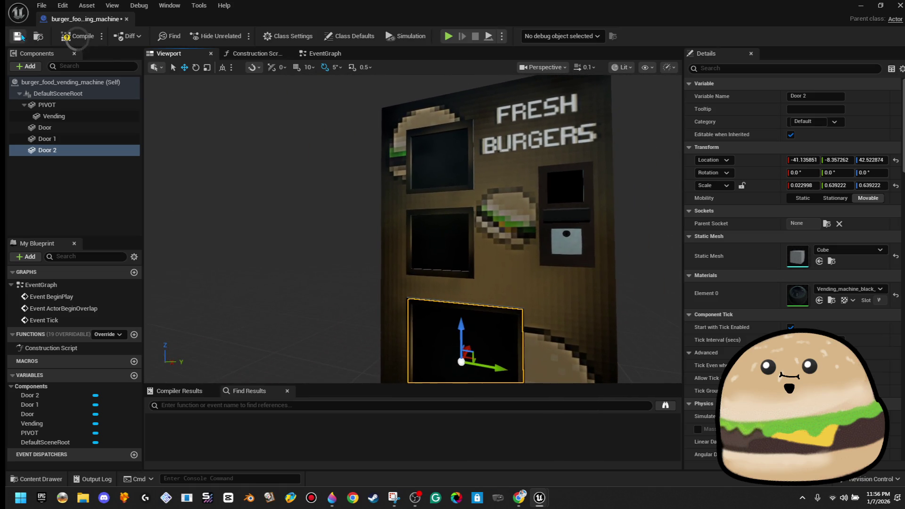
click(73, 38)
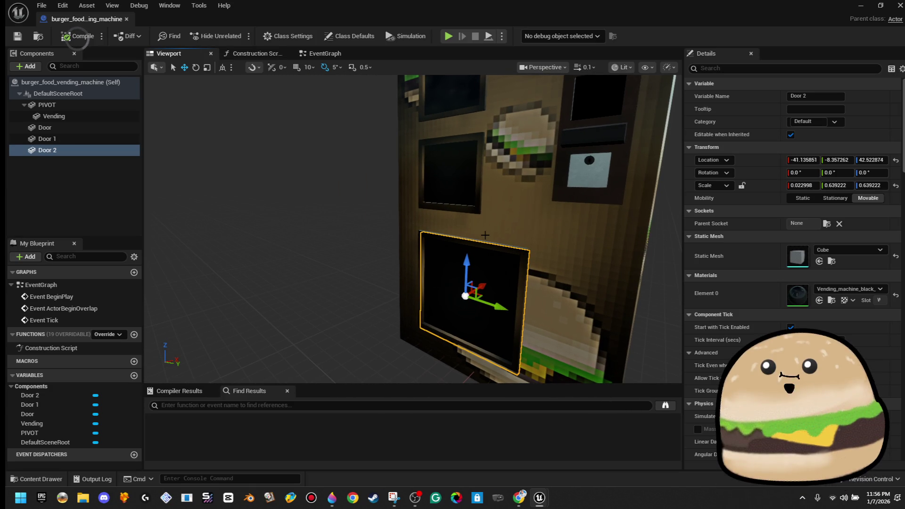
drag(484, 235, 484, 250)
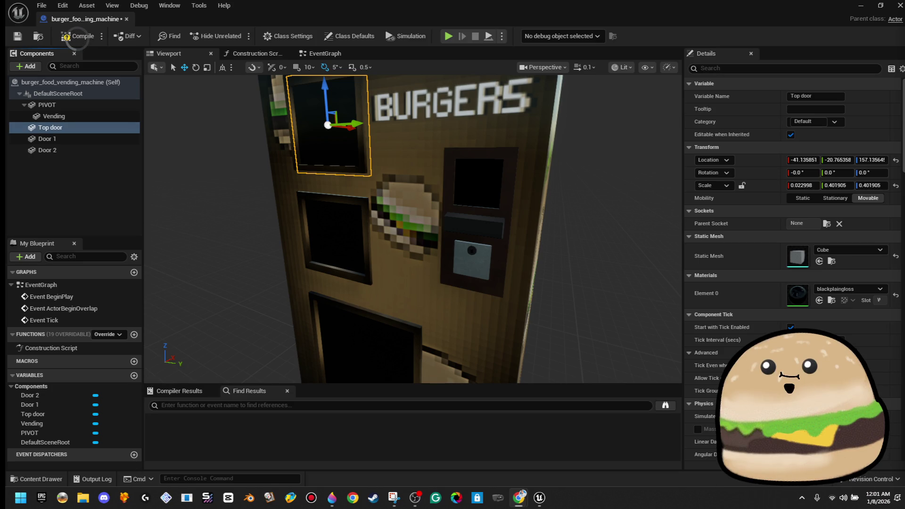
- Zoom out to view the whole machine and save the burger_food_vending_machine Blueprint
drag(540, 215, 541, 216)
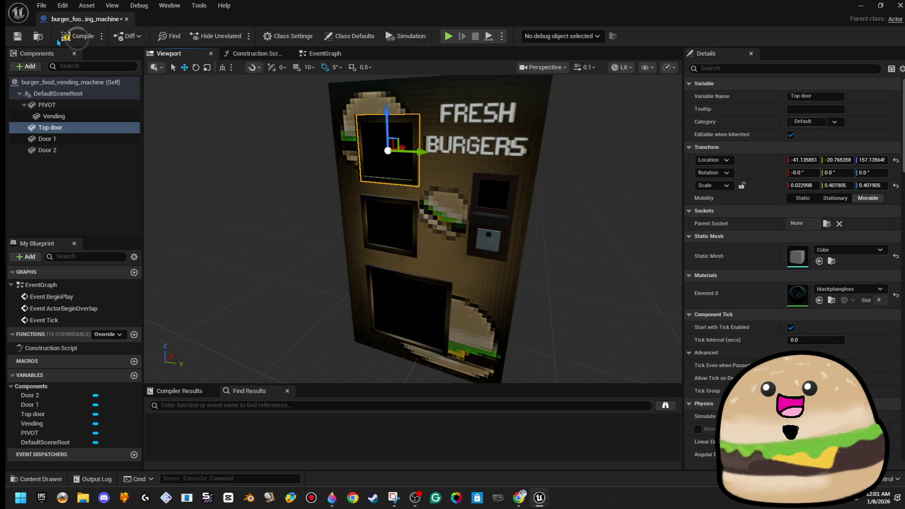
click(18, 37)
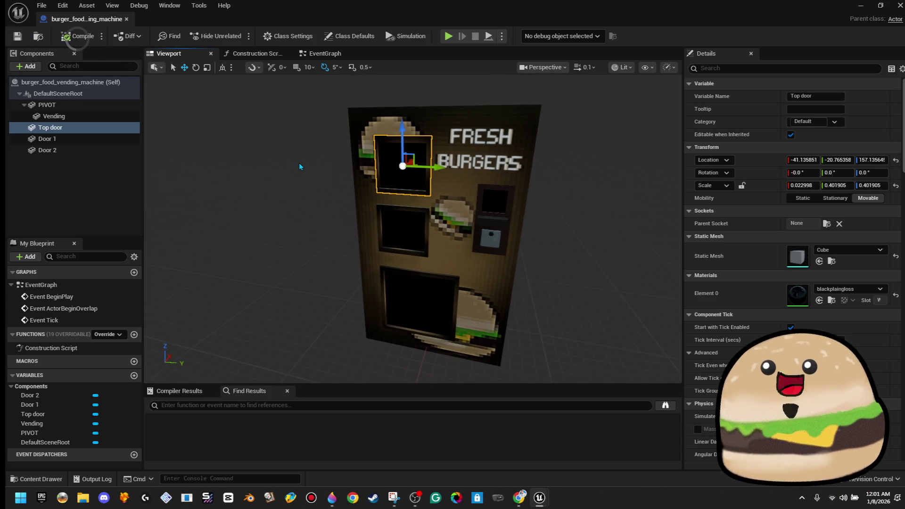
- Delete the Event ActorBeginOverlap and Event Tick nodes in the EventGraph, then recompile
click(325, 53)
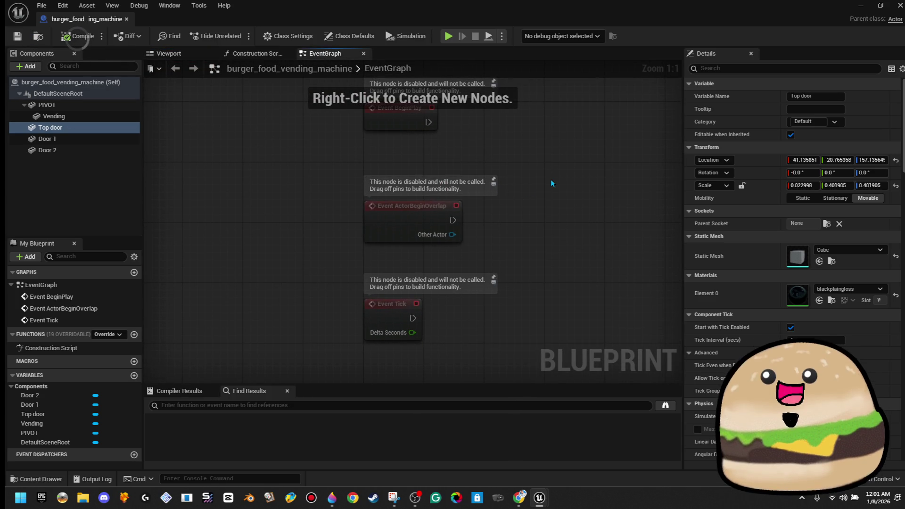
drag(527, 186, 355, 344)
key(Delete)
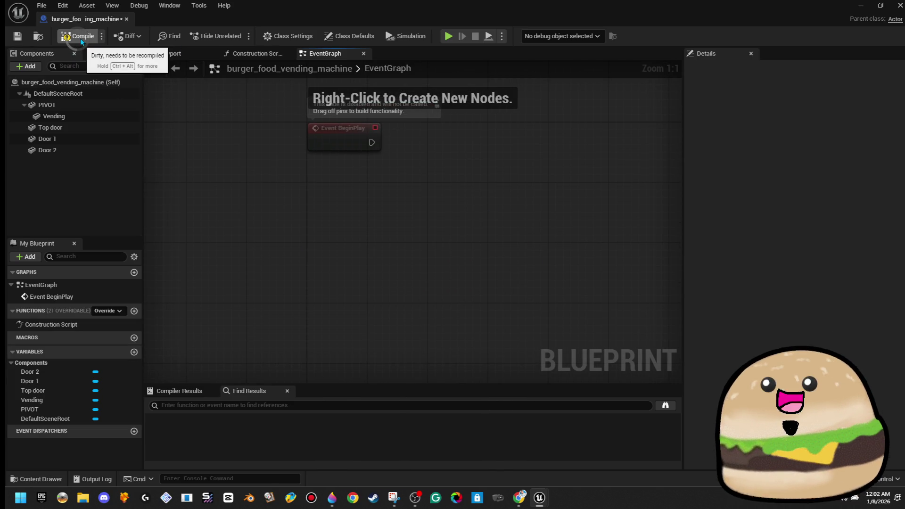
click(80, 38)
click(168, 53)
drag(413, 226, 490, 205)
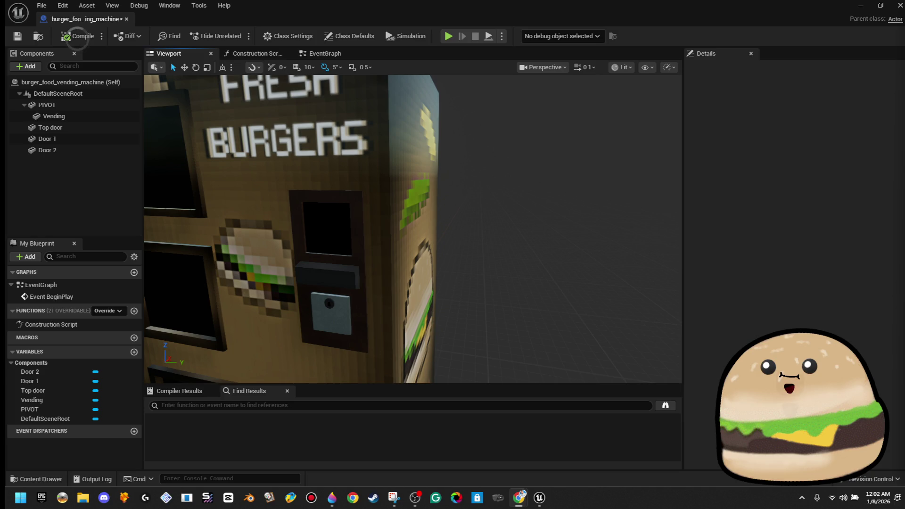
- Add a DirectionalLight component, then delete it
click(28, 66)
text(light)
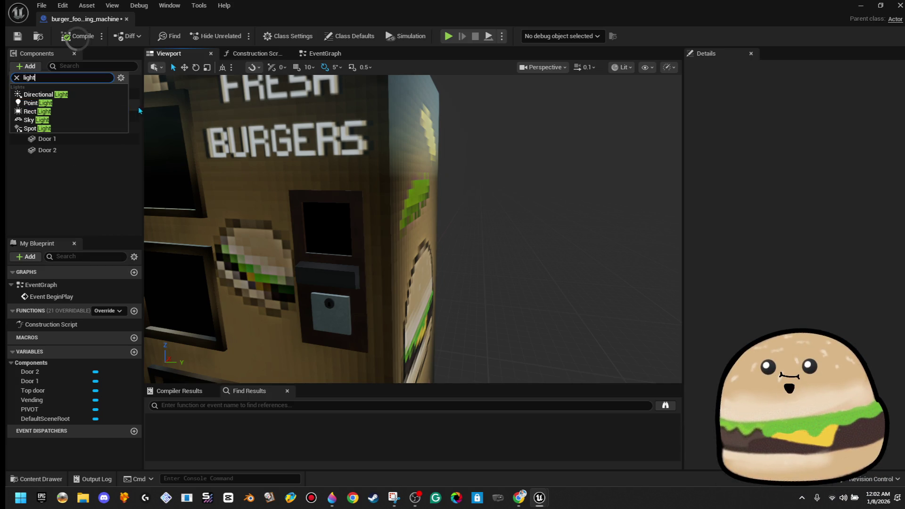
click(118, 100)
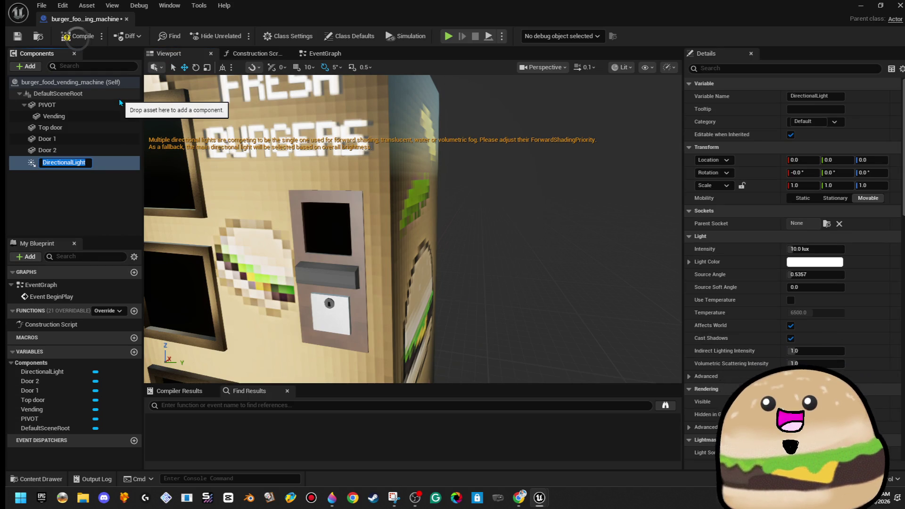
click(104, 184)
click(94, 166)
key(Delete)
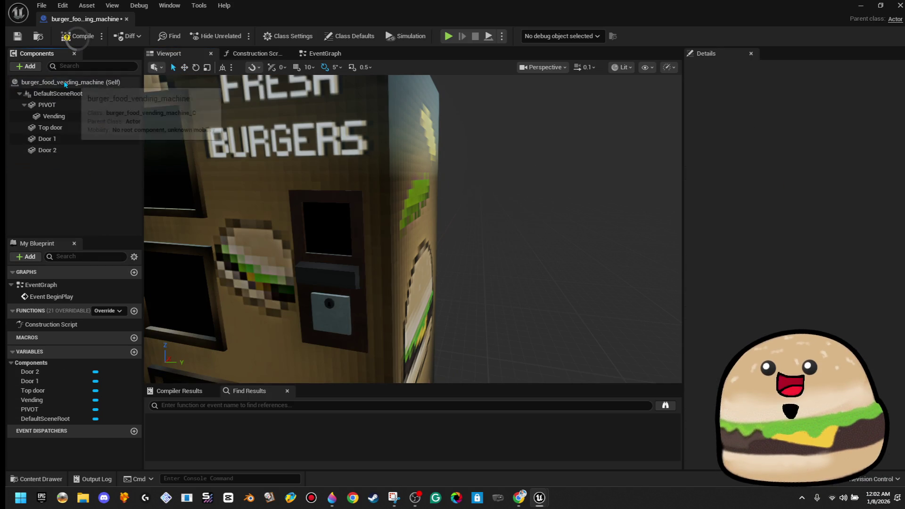
- Add a Point Light component, keeping the default name PointLight
click(28, 67)
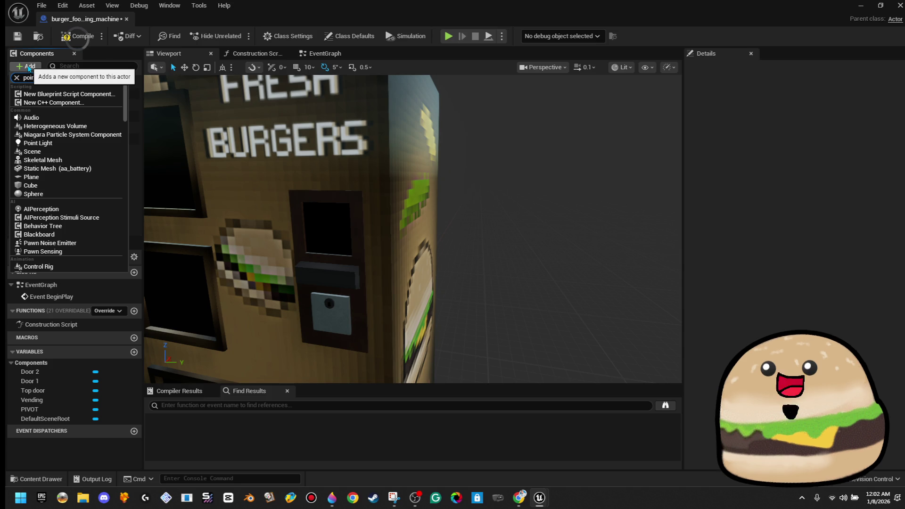
click(39, 95)
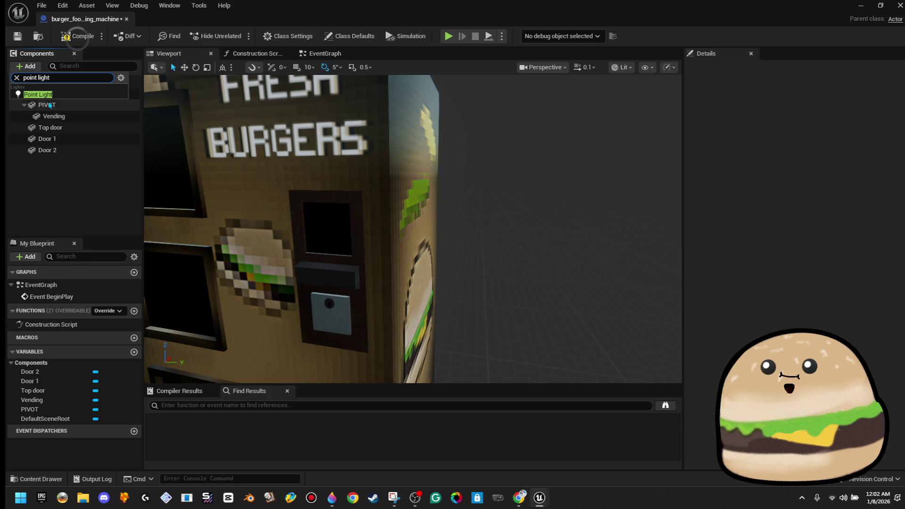
key(Return)
key(f)
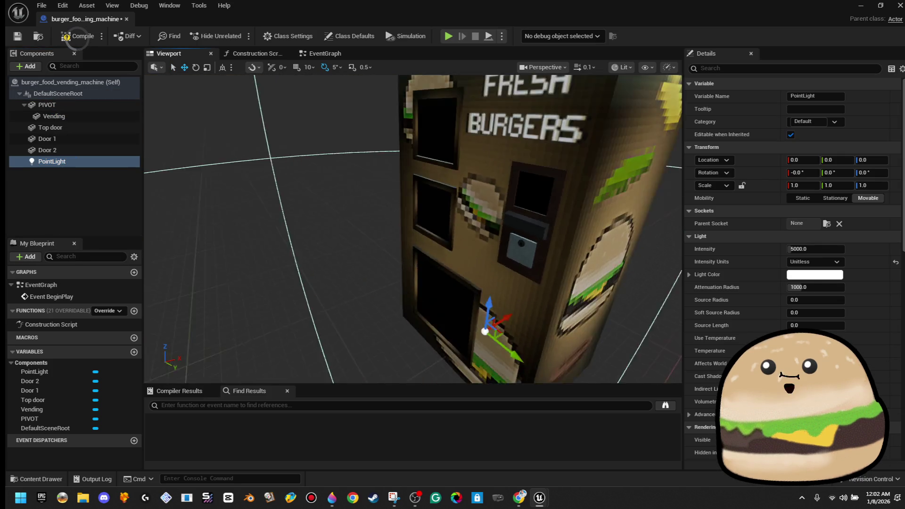
- Move the point light into the dispenser window of the vending machine
mouse_move(481, 299)
mouse_down()
mouse_move(442, 311)
mouse_move(422, 208)
mouse_move(436, 153)
mouse_up()
mouse_move(436, 213)
mouse_down()
mouse_move(472, 229)
mouse_move(448, 154)
mouse_move(447, 178)
mouse_up()
key(f)
drag(408, 258, 426, 257)
key(f)
- Set the point light's intensity to 500 and its attenuation, source and soft source radii to 100
click(833, 289)
click(831, 246)
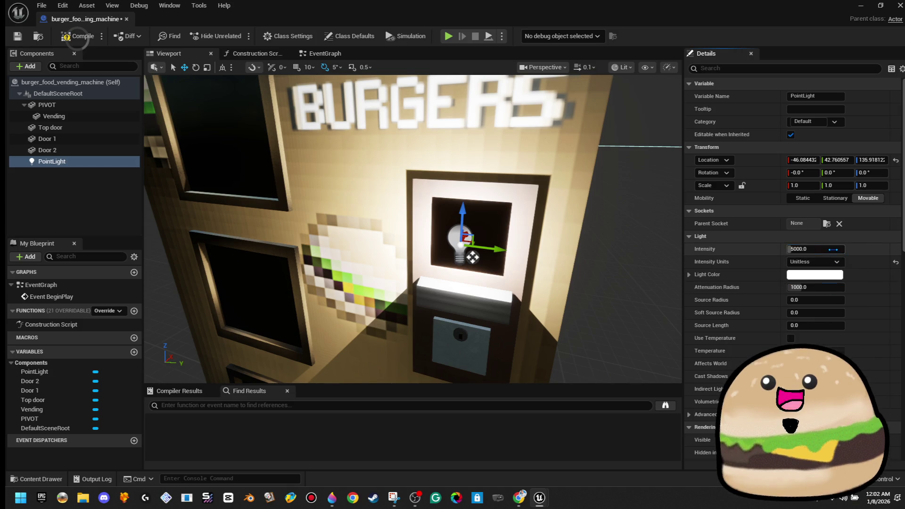
text(100)
key(Tab)
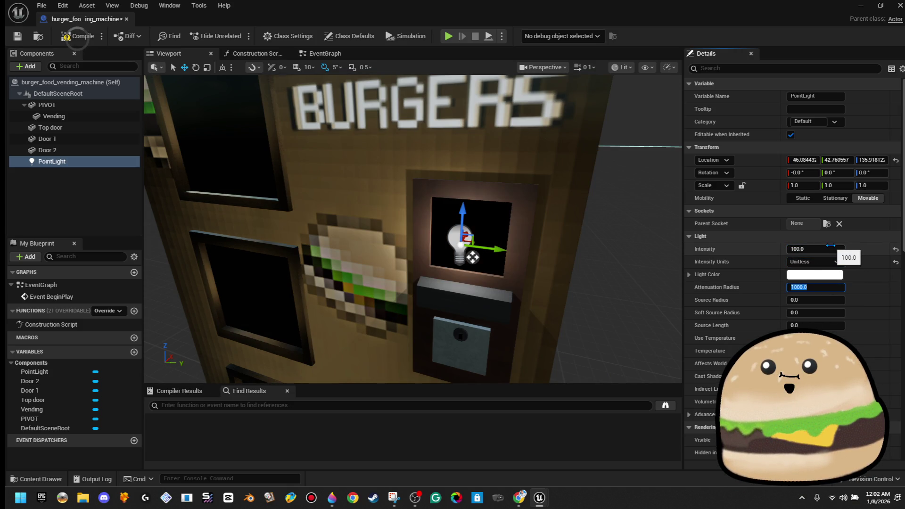
text(100)
key(Tab)
text(100)
key(Tab)
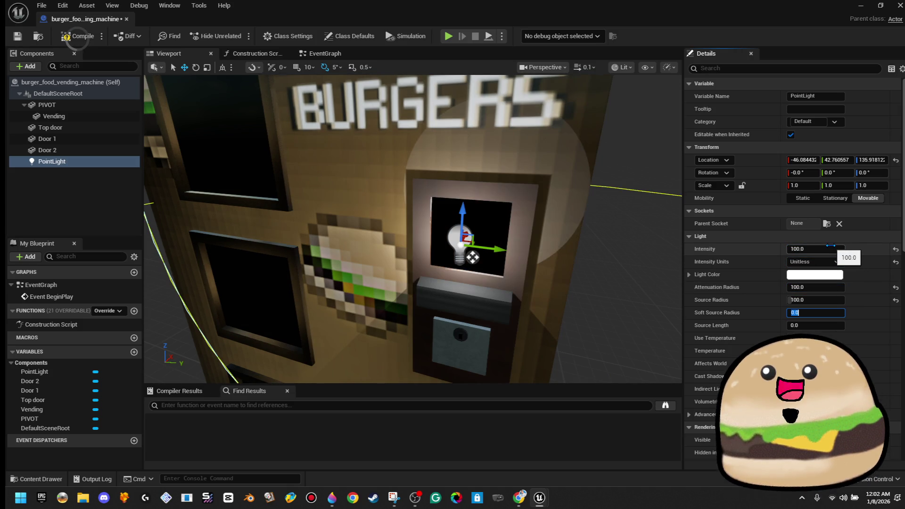
key(Tab)
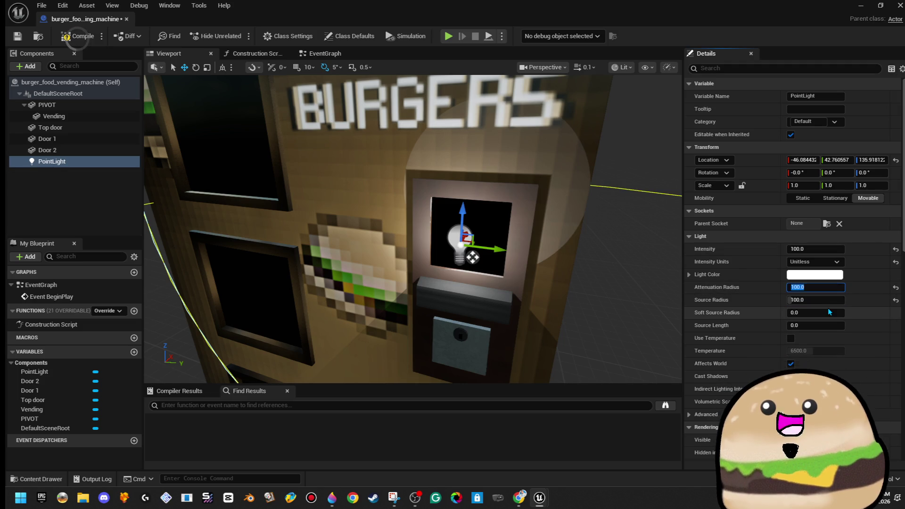
click(827, 311)
text(100)
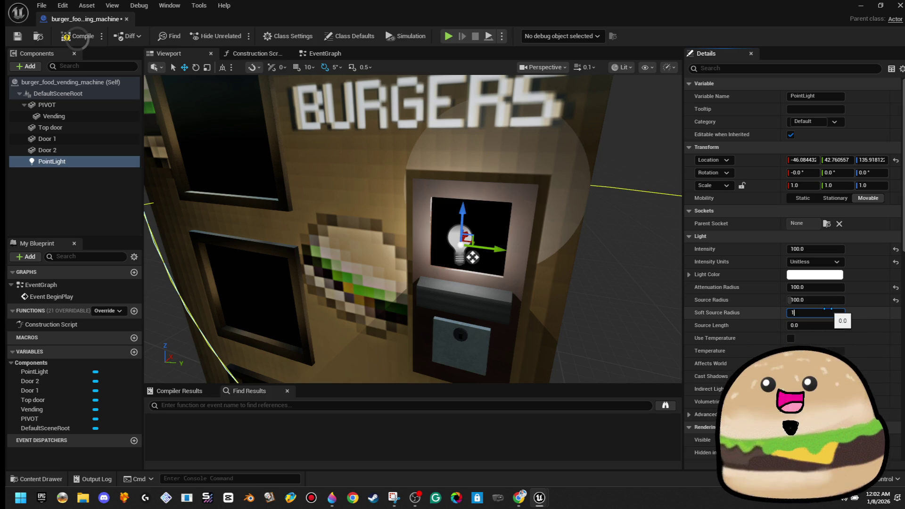
key(Return)
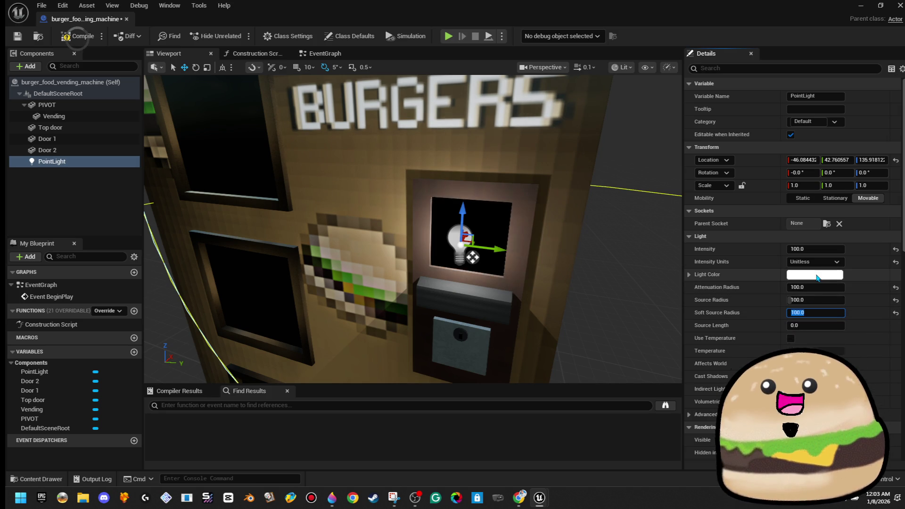
click(824, 249)
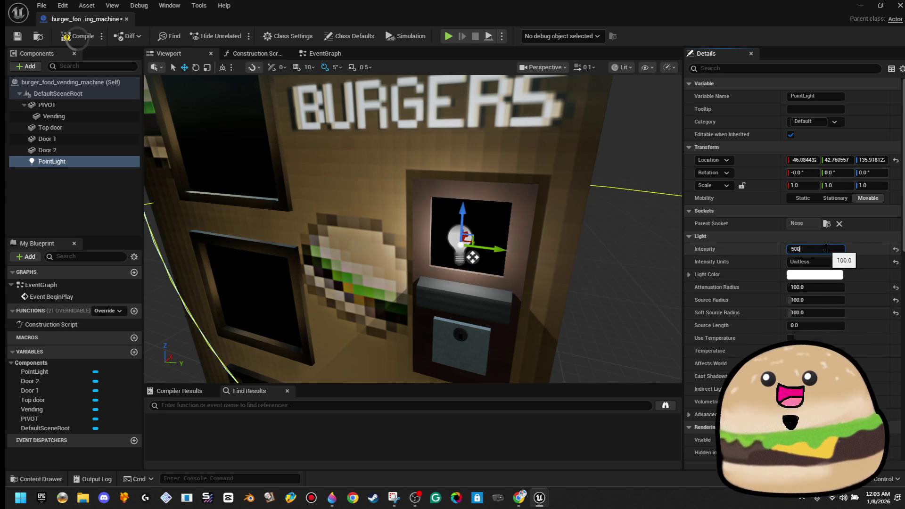
text(500)
key(Return)
drag(609, 177, 519, 198)
- Select the Vending mesh and apply a gloss material to the window pane slot
click(471, 198)
scroll(792, 306, down, 3)
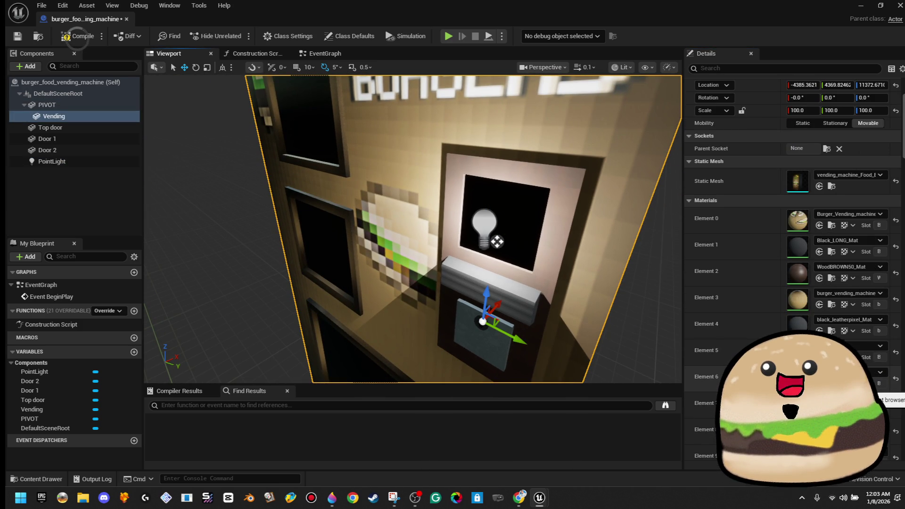
click(848, 425)
text(gl)
key(BackSpace)
key(BackSpace)
key(BackSpace)
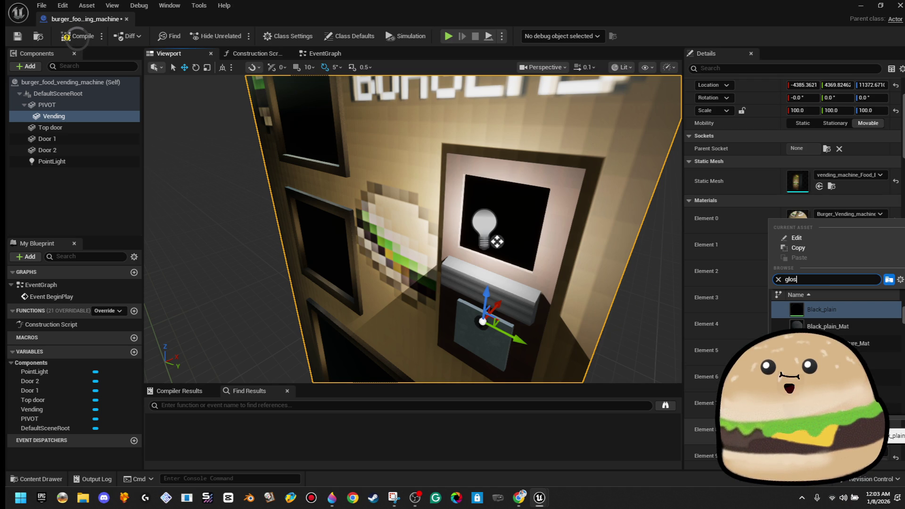
text(ss)
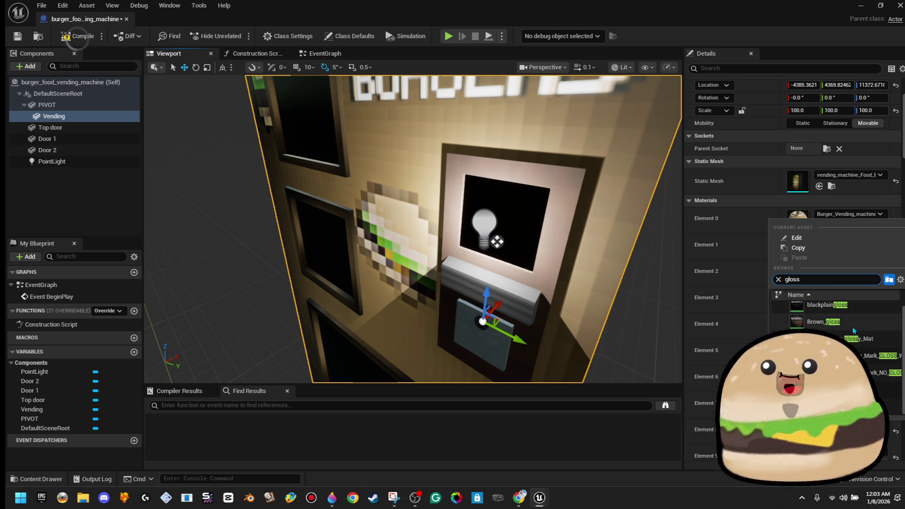
click(853, 330)
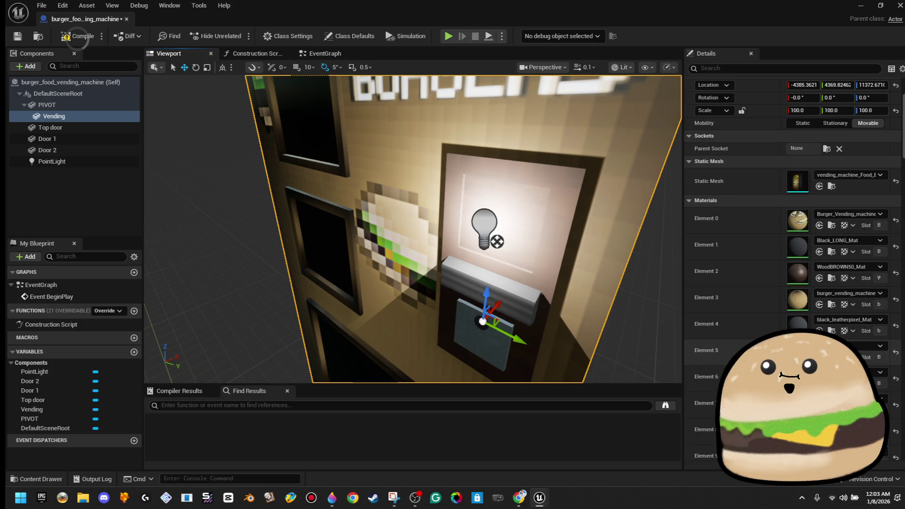
- Set the Vending mesh's Element 5 material to the white wall material WallWHITE50_Mat
click(848, 346)
text(wallw)
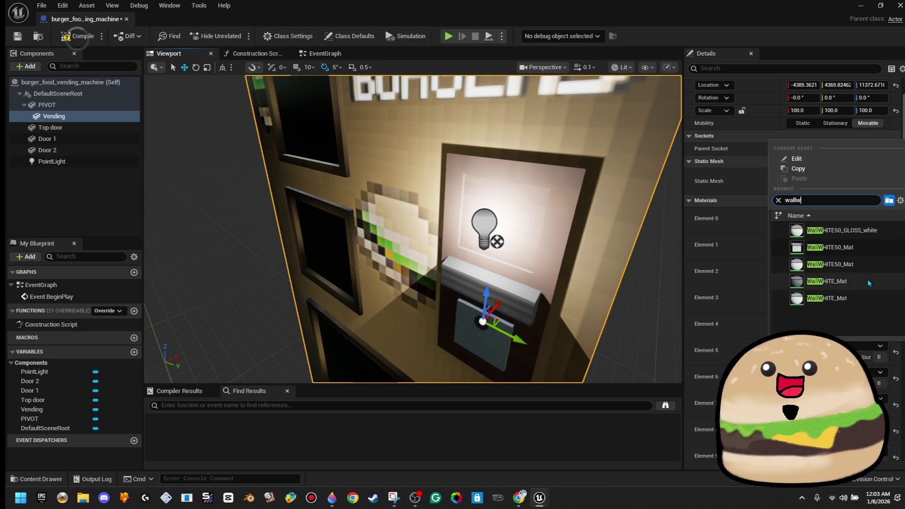
click(862, 249)
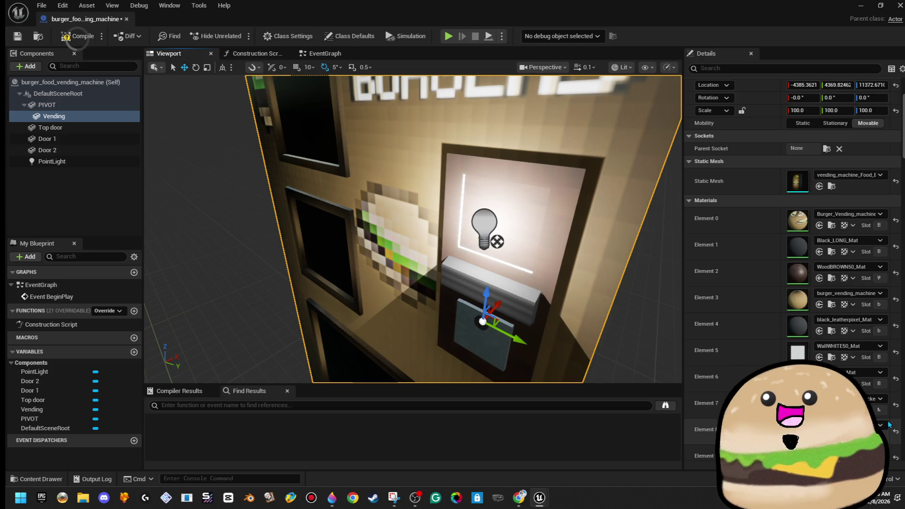
key(ctrl+z)
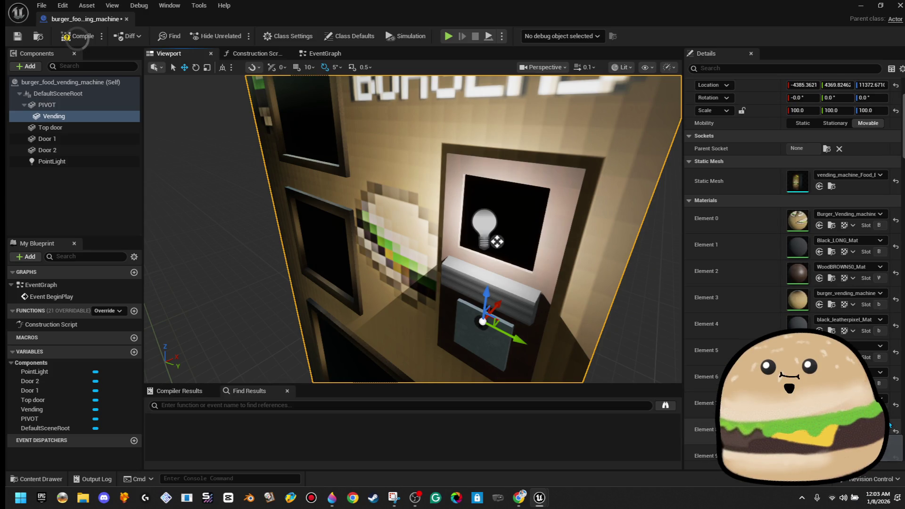
click(848, 346)
click(839, 318)
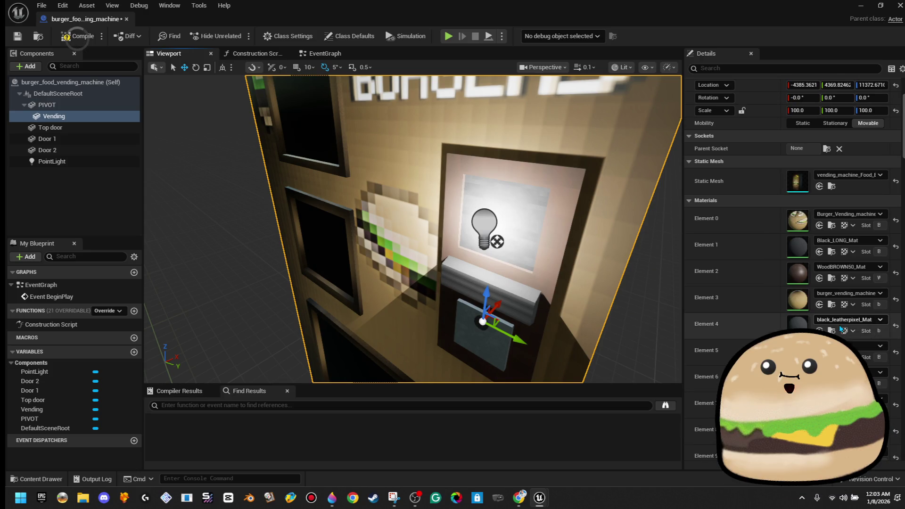
mouse_move(561, 283)
mouse_down()
mouse_move(542, 285)
mouse_move(560, 283)
mouse_up()
scroll(628, 275, up, 5)
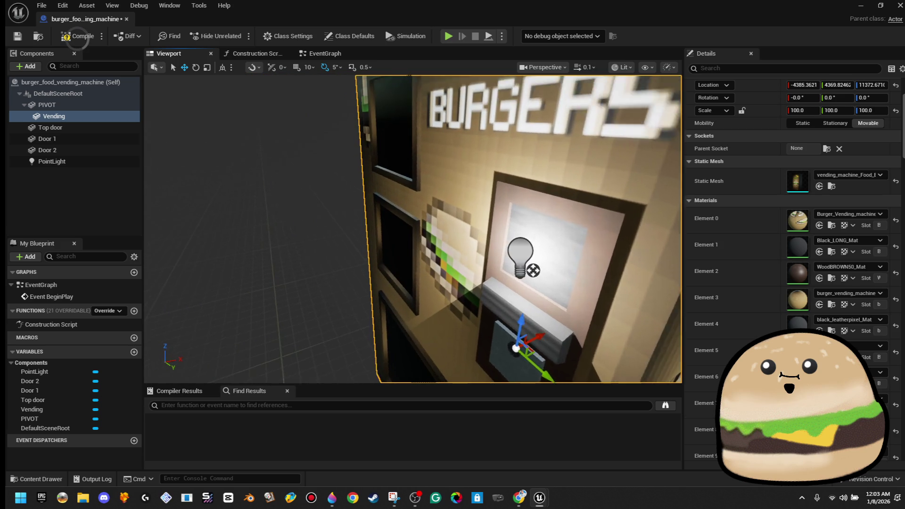
click(551, 263)
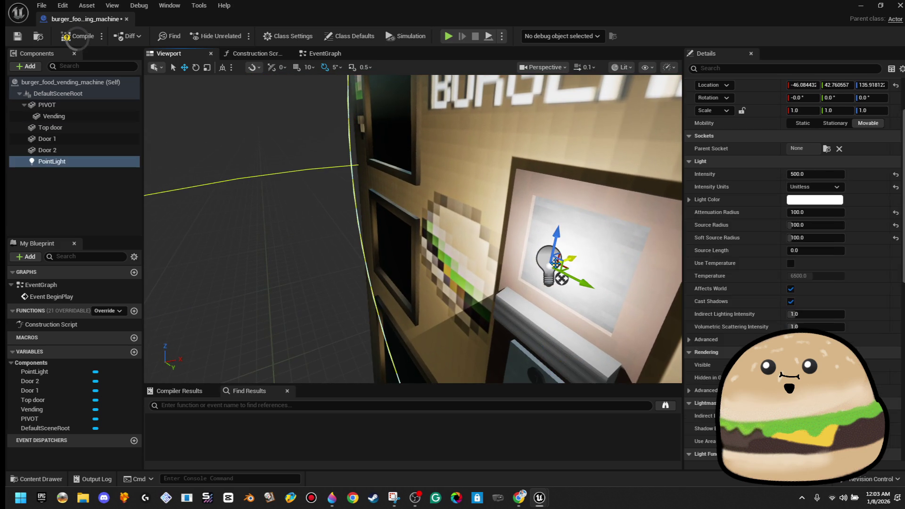
- Tint the point light a warm peach colour
click(814, 201)
click(673, 286)
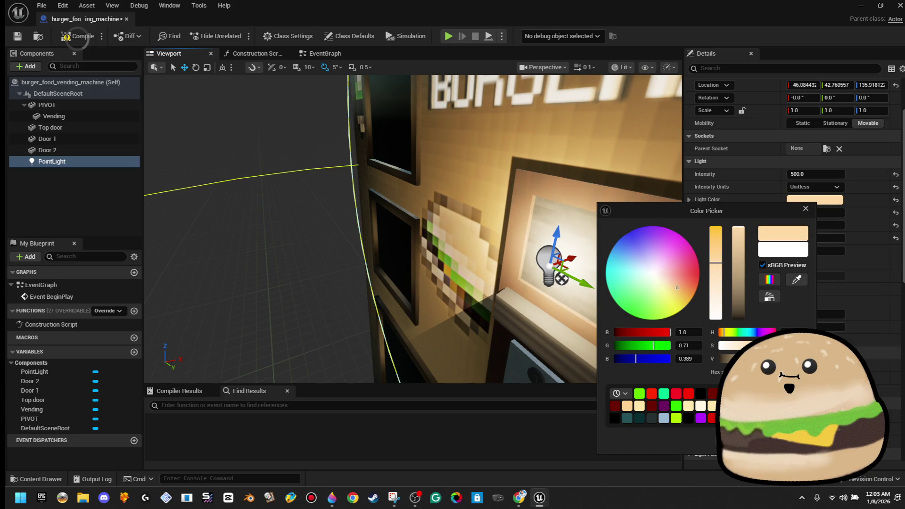
mouse_move(527, 253)
mouse_down()
mouse_move(500, 254)
mouse_move(528, 252)
mouse_up()
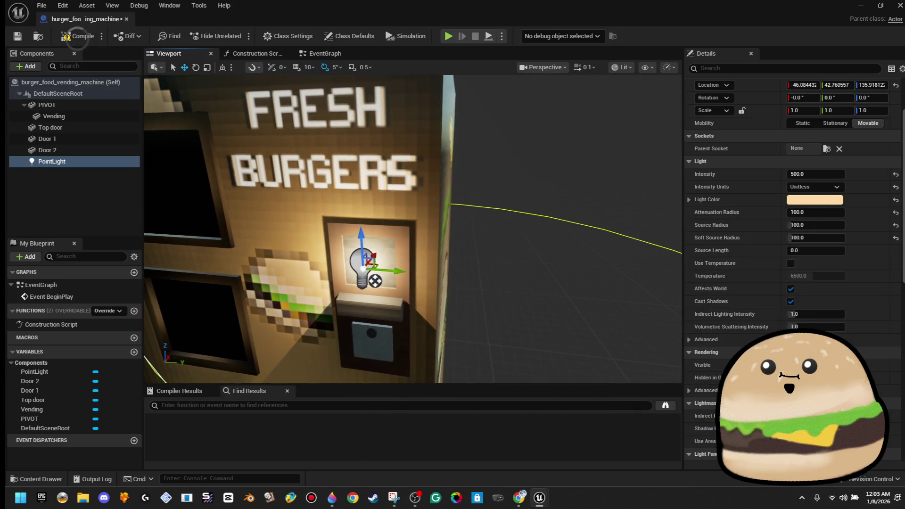
click(528, 253)
mouse_move(530, 122)
mouse_down()
mouse_move(532, 95)
mouse_move(511, 126)
mouse_up()
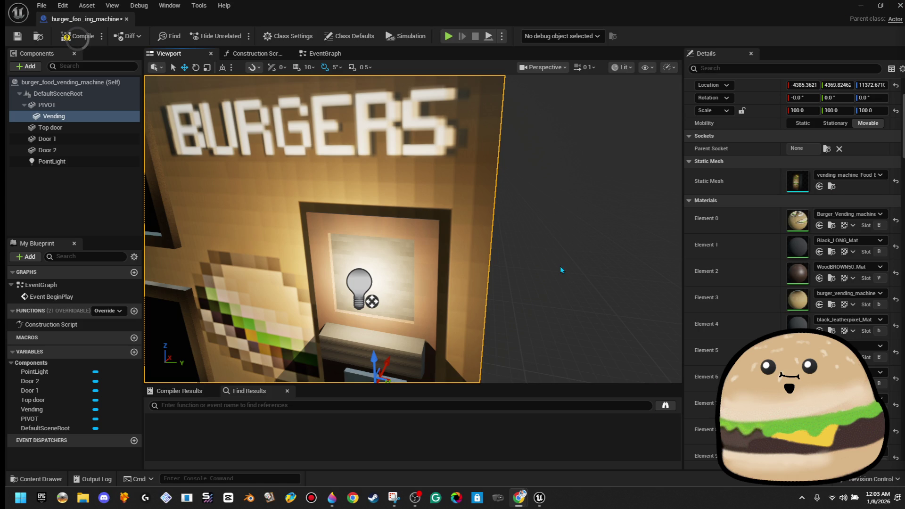
drag(534, 272, 509, 283)
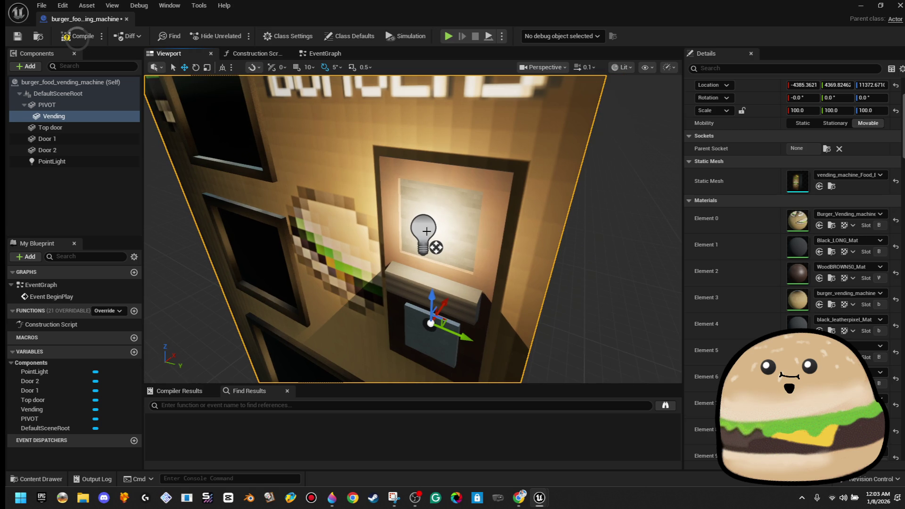
- Reduce the point light's attenuation radius from 100 to 35
click(412, 232)
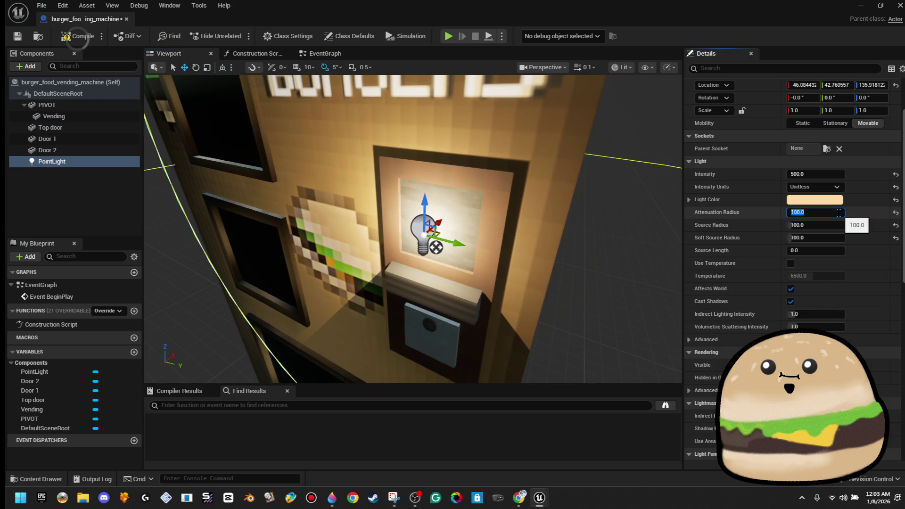
text(50)
key(Return)
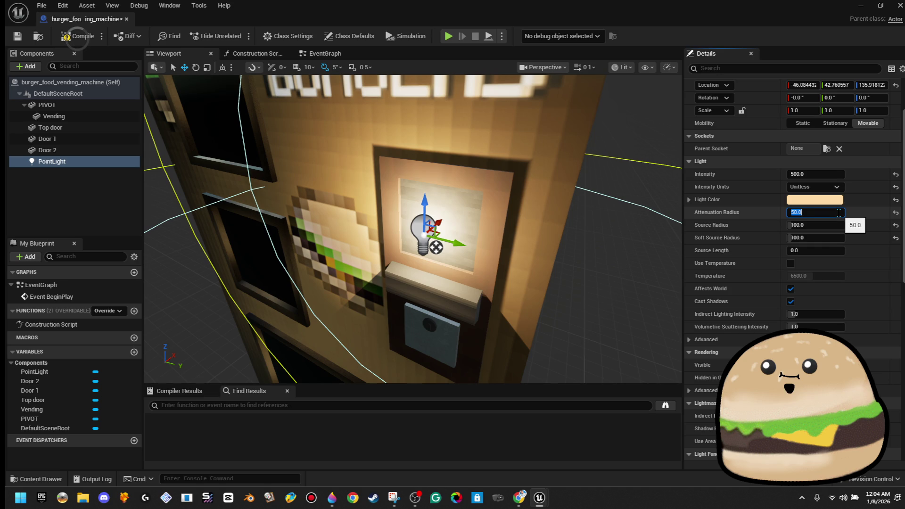
text(25)
key(Return)
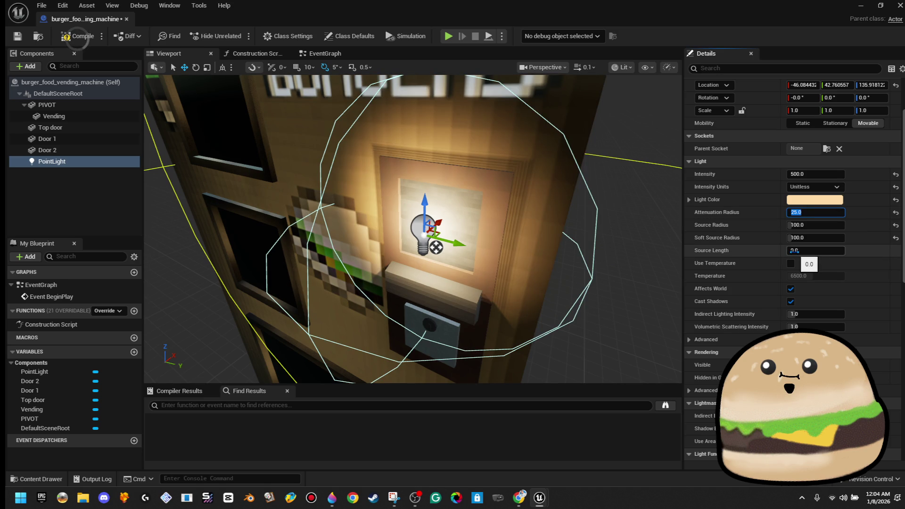
text(5)
key(Return)
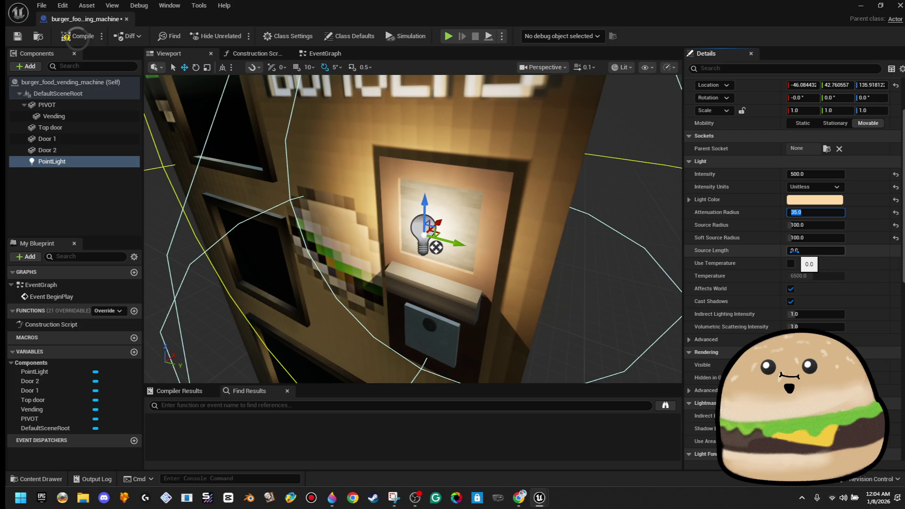
click(591, 264)
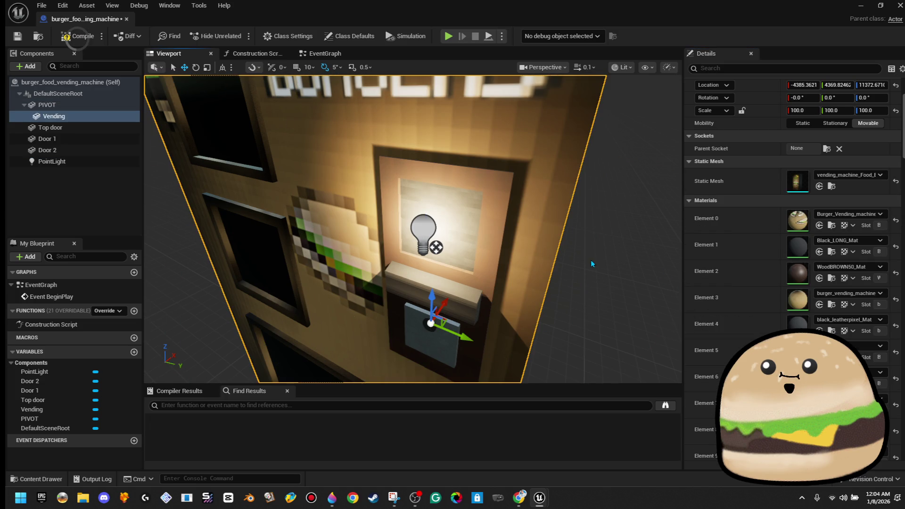
scroll(591, 265, down, 3)
scroll(413, 229, up, 5)
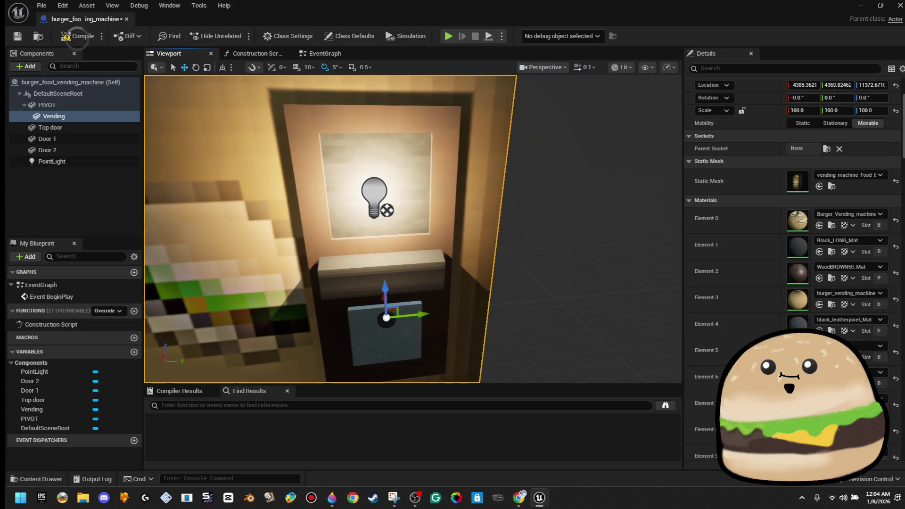
scroll(413, 228, up, 3)
scroll(412, 229, down, 3)
mouse_move(413, 229)
mouse_down()
mouse_move(396, 224)
mouse_move(409, 229)
mouse_up()
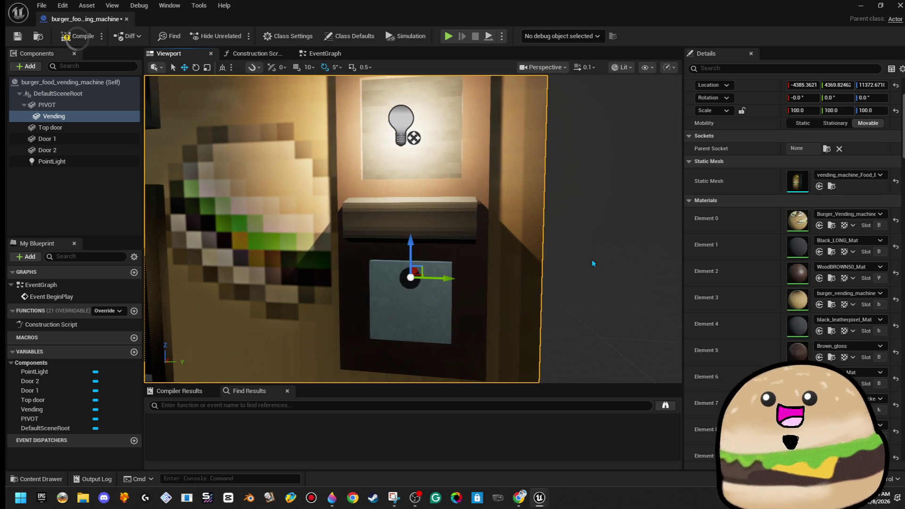
click(30, 66)
text(cube)
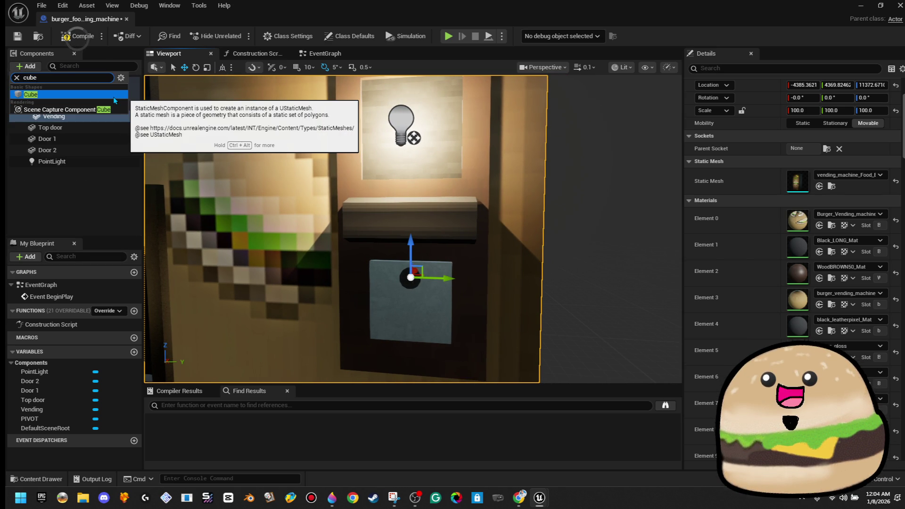
key(Escape)
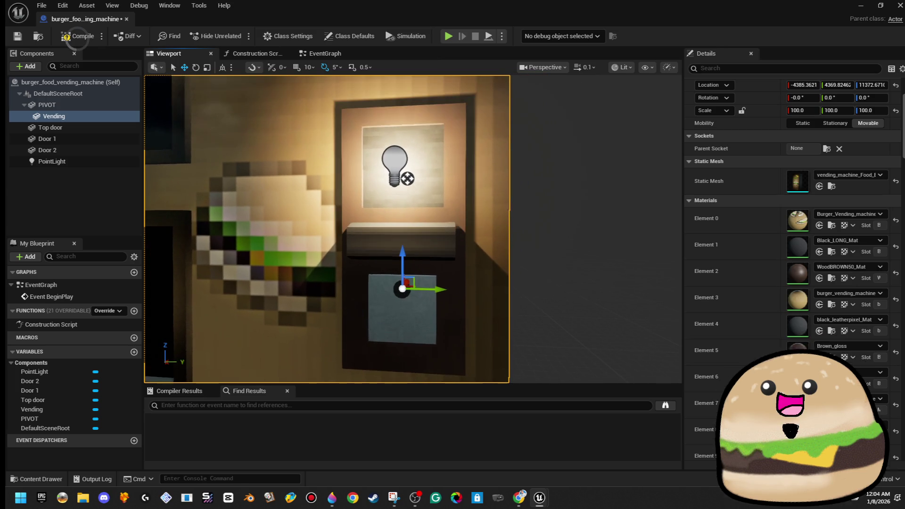
key(s)
key(a)
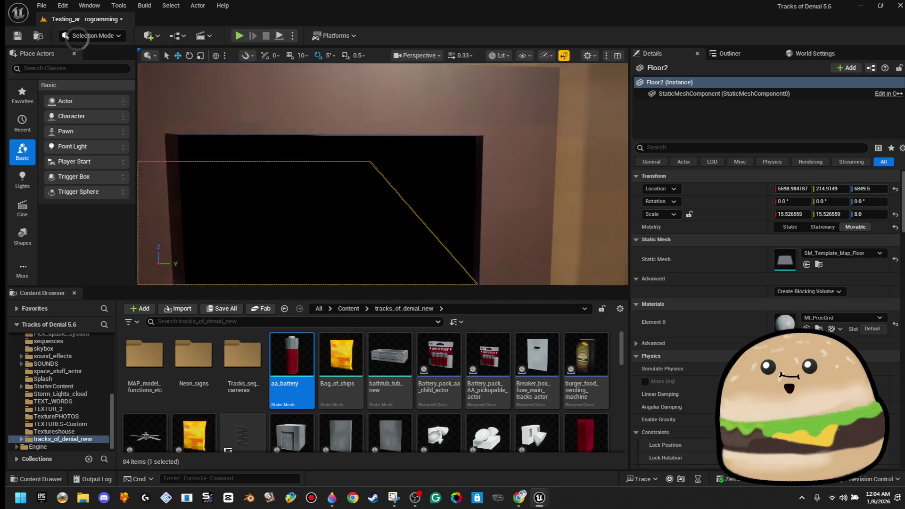
- Set Box Brush76's Element 0 material to wood_brown_church_Mat
click(389, 188)
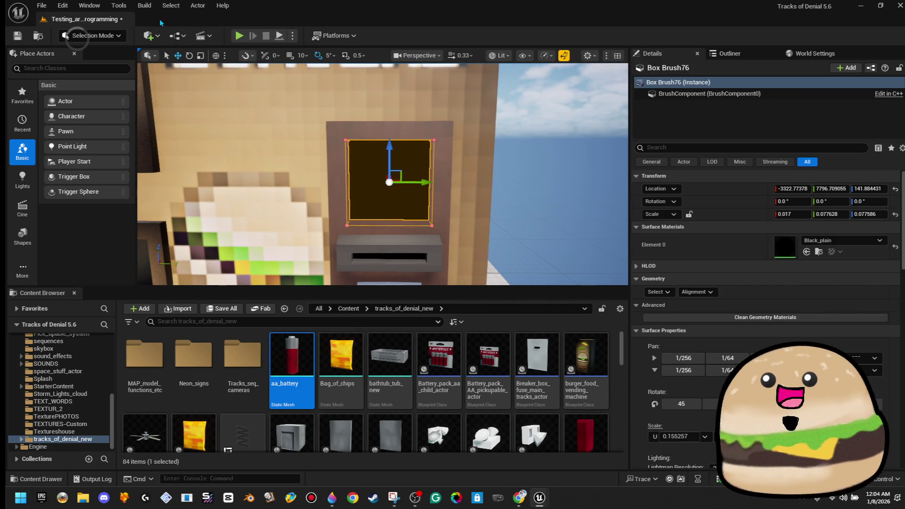
click(659, 291)
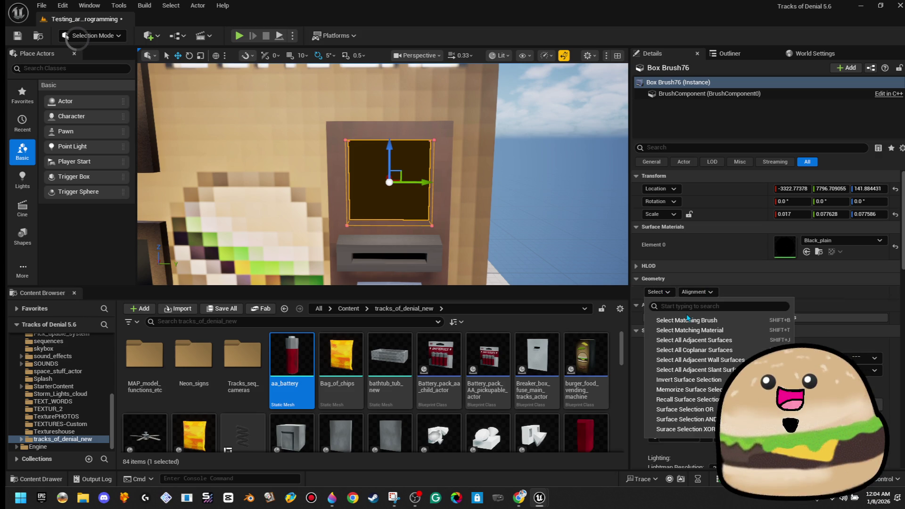
click(843, 241)
text(brown)
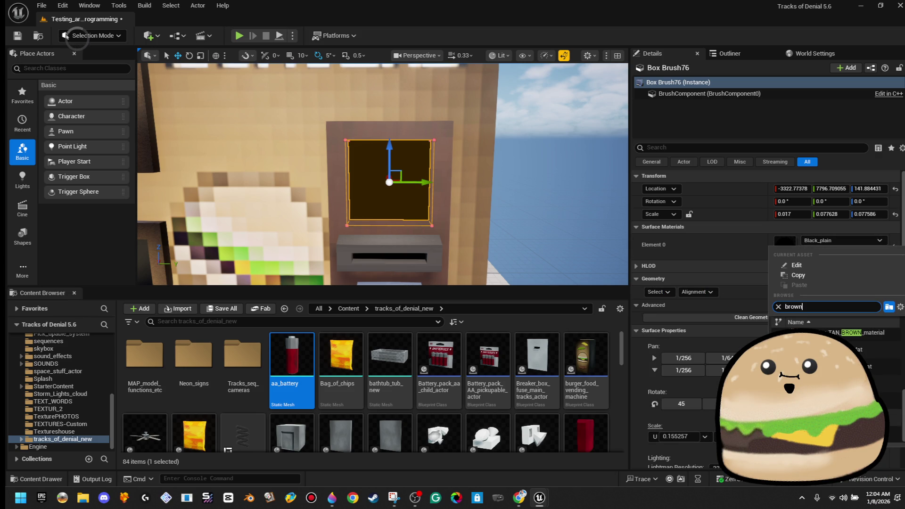
click(848, 366)
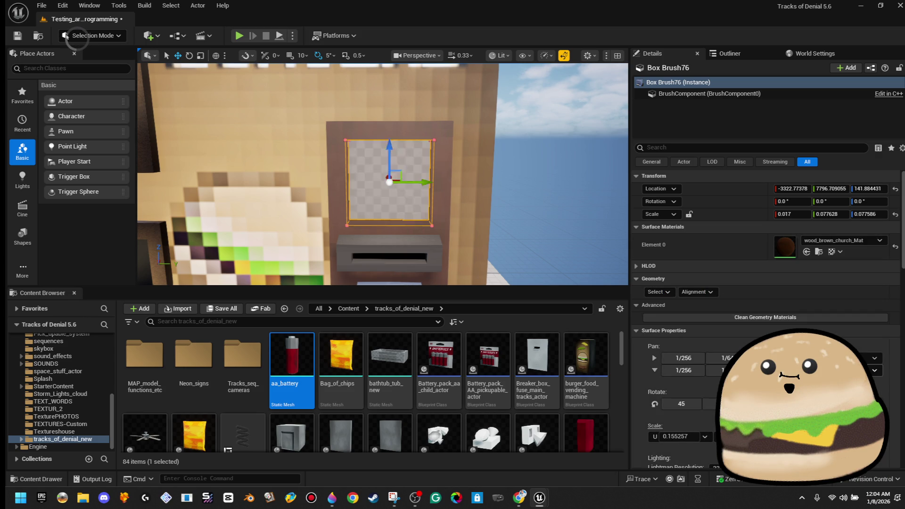
click(581, 233)
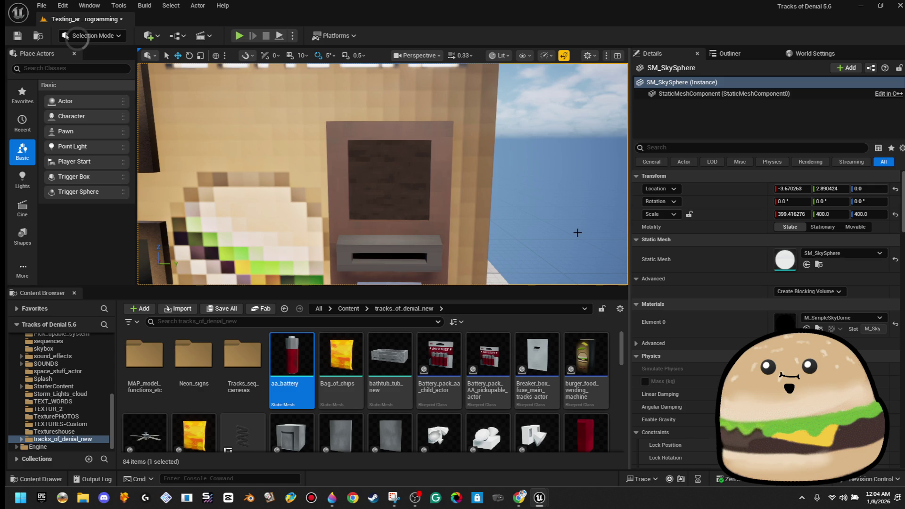
key(ctrl+z)
key(ctrl+y)
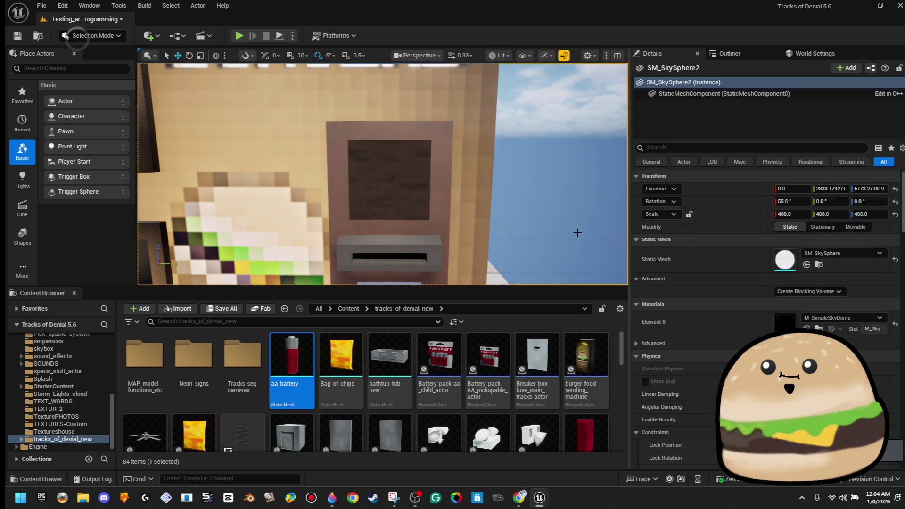
- Delete the small Cylinder Brush51 from the level
key(Up)
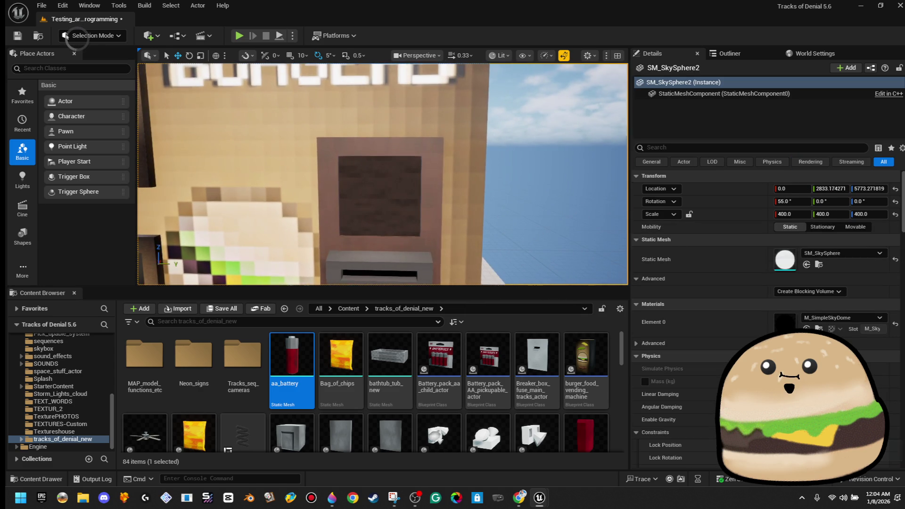
click(511, 205)
drag(511, 206, 444, 255)
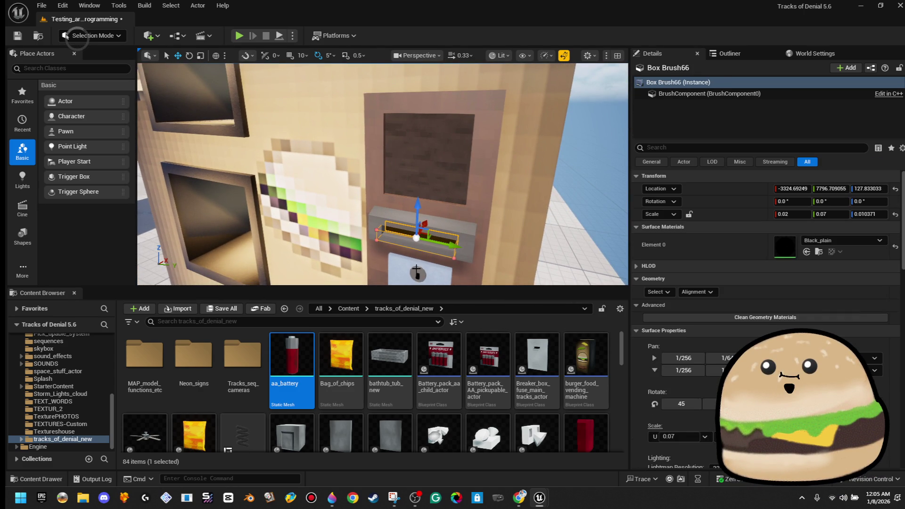
key(ctrl+z)
key(ctrl+z)
mouse_move(471, 131)
mouse_down()
mouse_move(464, 108)
mouse_move(472, 131)
mouse_up()
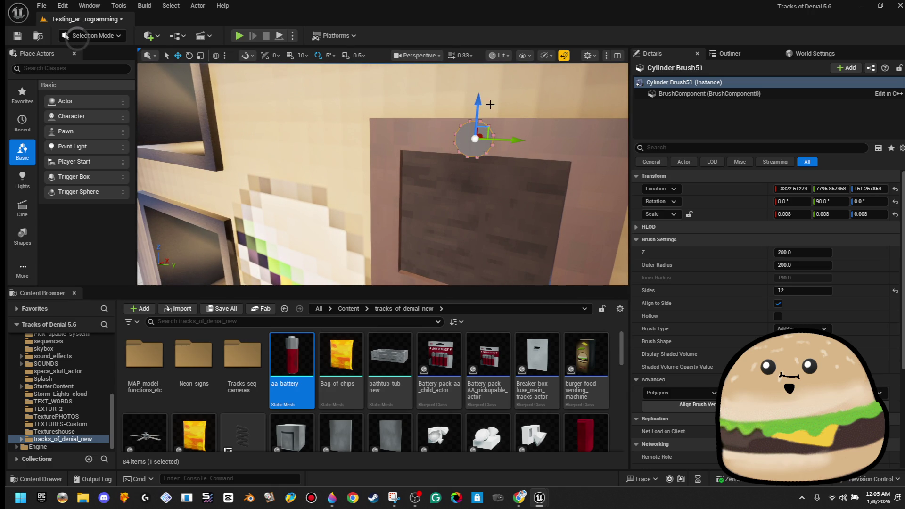
key(Delete)
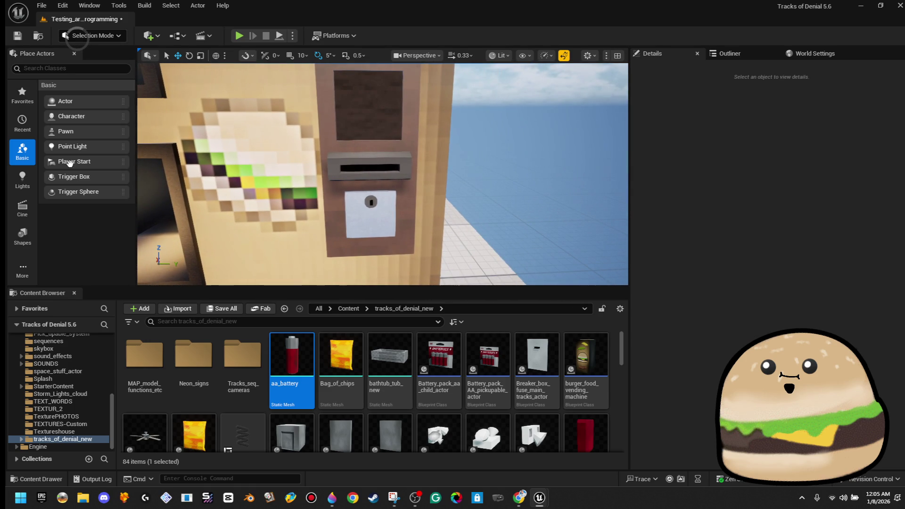
- Reopen the burger_food_vending_machine Blueprint
click(27, 269)
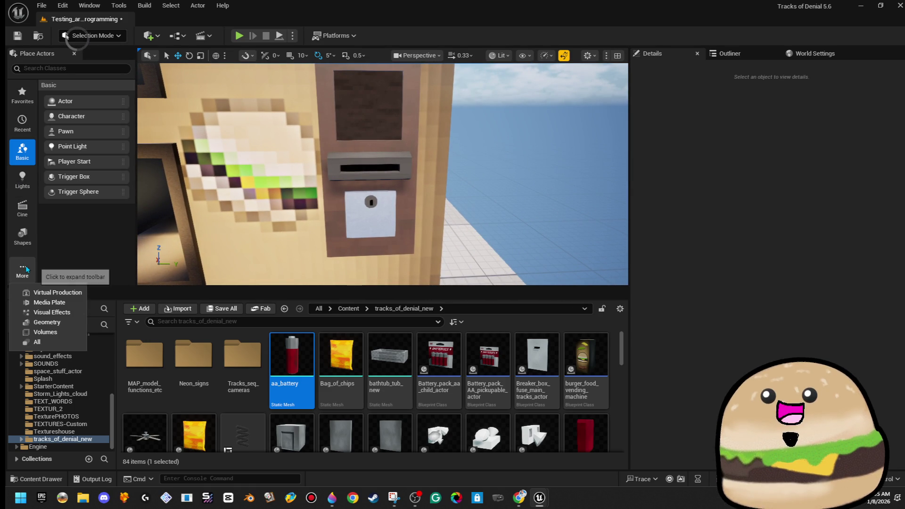
click(619, 206)
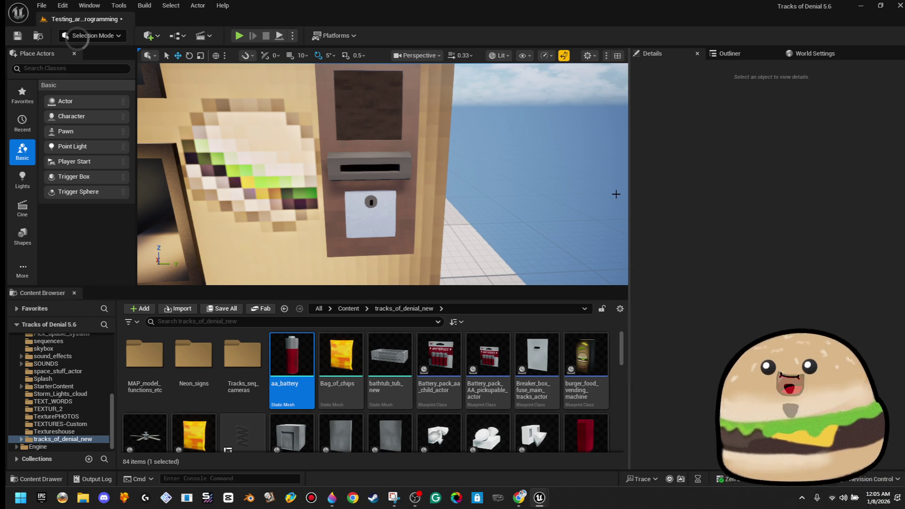
drag(567, 186, 414, 91)
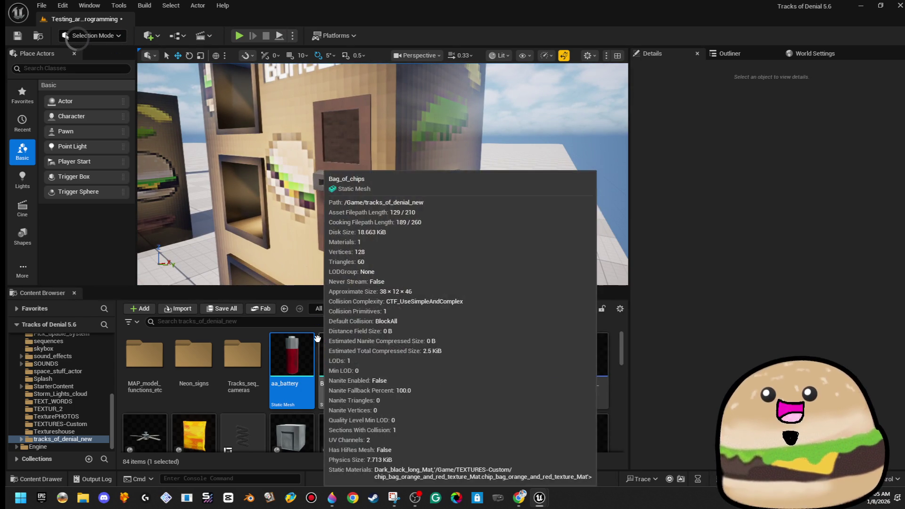
double_click(585, 344)
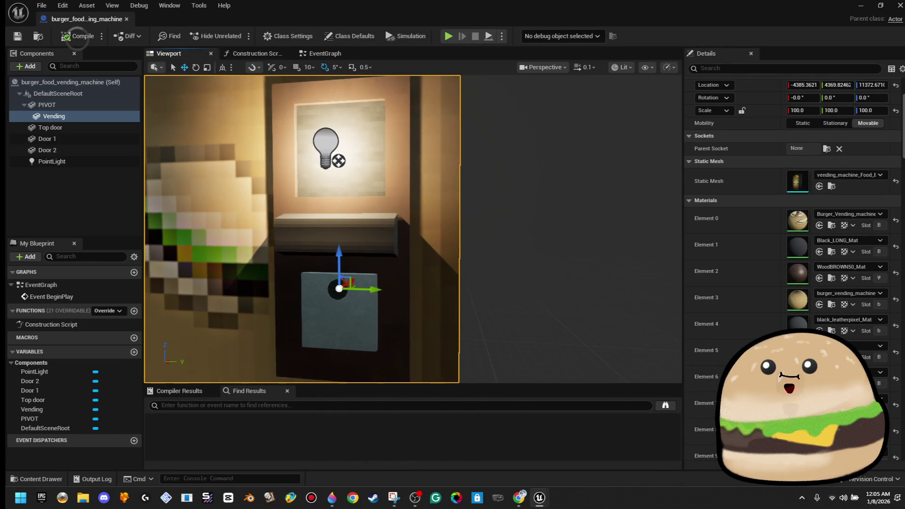
- Add a Cube component under Vending and scale it up near the dispenser light
click(29, 68)
text(cu)
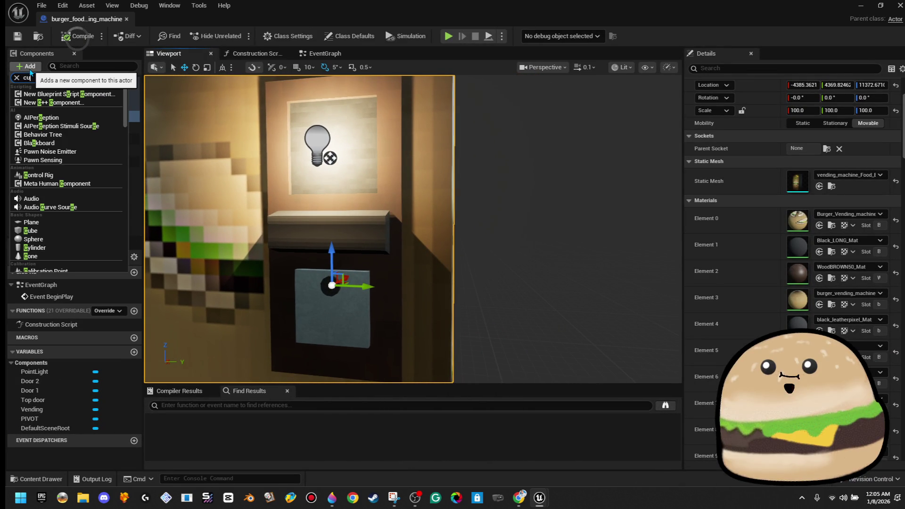
key(Escape)
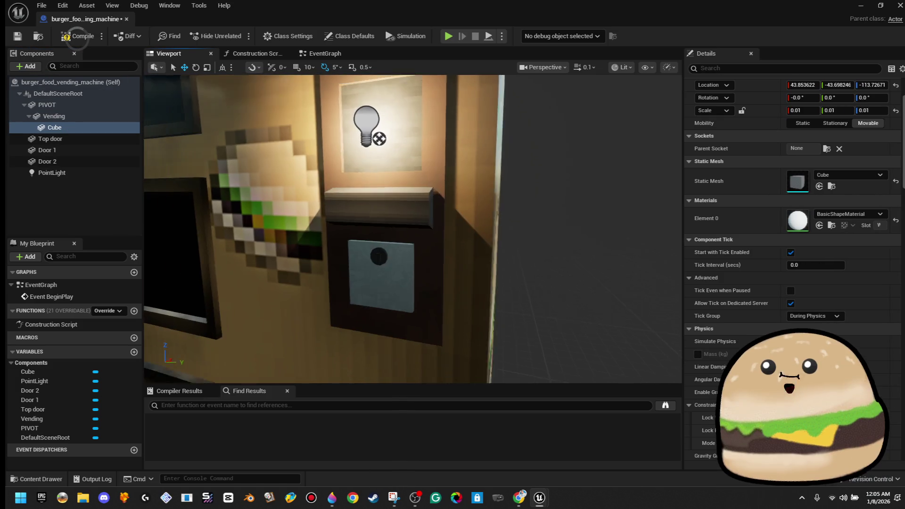
mouse_move(438, 355)
mouse_down()
mouse_move(480, 215)
mouse_move(408, 219)
mouse_move(424, 221)
mouse_up()
key(f)
key(r)
mouse_move(371, 254)
mouse_down()
mouse_move(414, 231)
mouse_move(363, 252)
mouse_move(382, 241)
mouse_move(376, 247)
mouse_move(520, 266)
mouse_move(575, 259)
mouse_move(542, 262)
mouse_move(523, 251)
mouse_move(528, 162)
mouse_up()
- Fit the cube as a thin strip aligned inside the dispenser ledge
key(w)
key(f)
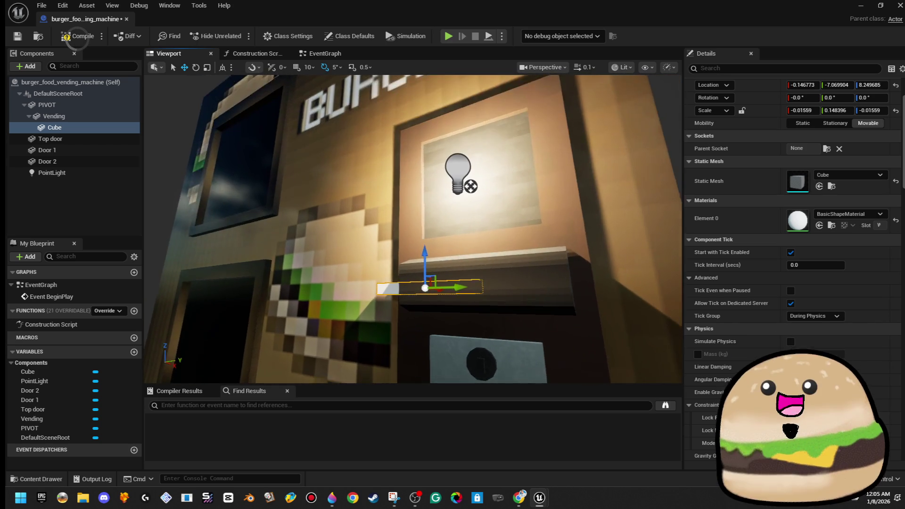
mouse_move(398, 233)
mouse_down()
mouse_move(474, 234)
mouse_move(409, 246)
mouse_up()
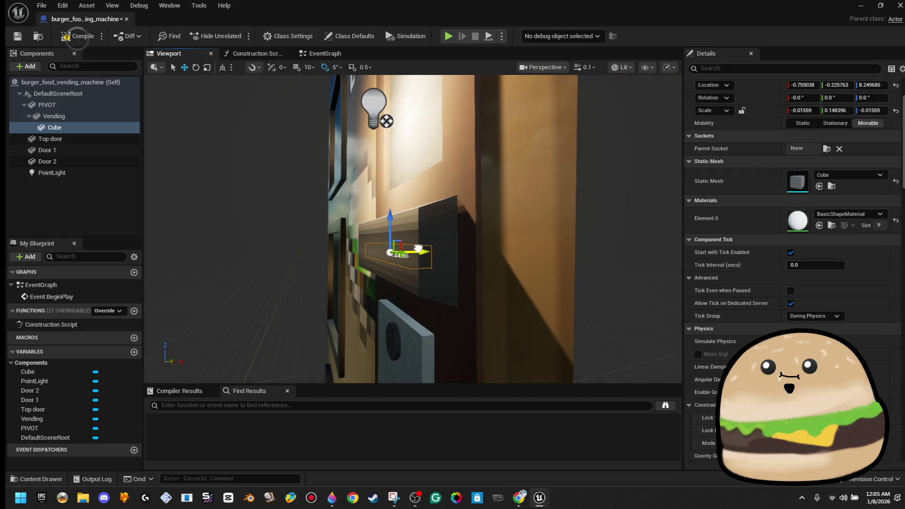
key(r)
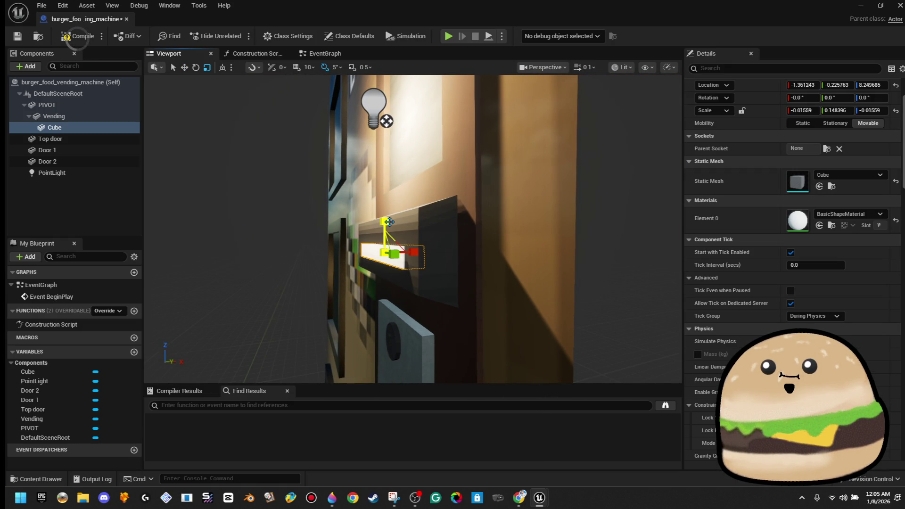
mouse_move(388, 221)
mouse_down()
mouse_move(389, 179)
mouse_move(388, 220)
mouse_move(446, 232)
mouse_move(445, 213)
mouse_up()
key(w)
mouse_move(445, 213)
mouse_down()
mouse_move(466, 214)
mouse_move(455, 212)
mouse_up()
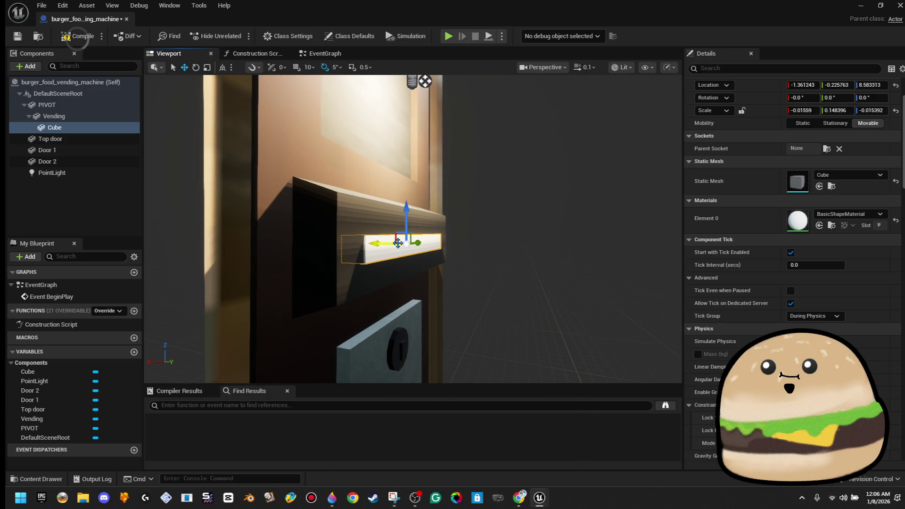
- Apply the Black_plain material to the cube
click(857, 214)
text(black)
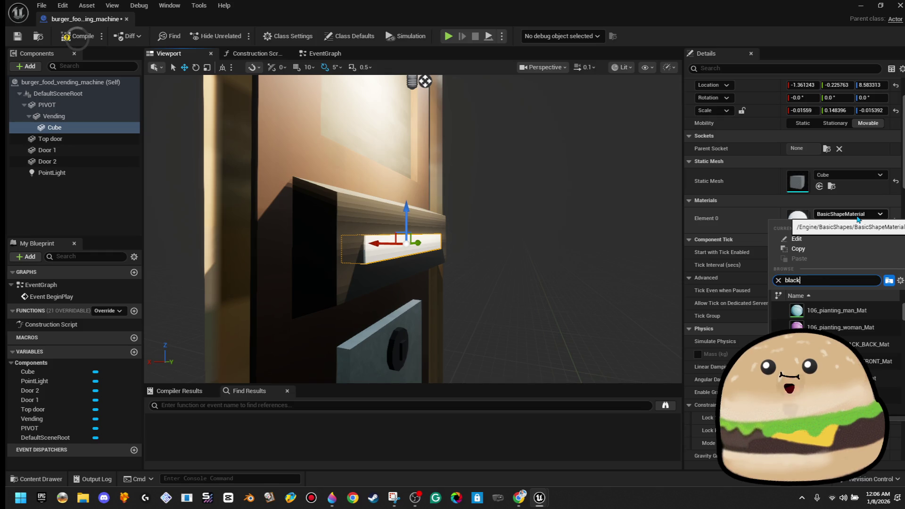
text(+;)
key(BackSpace)
key(BackSpace)
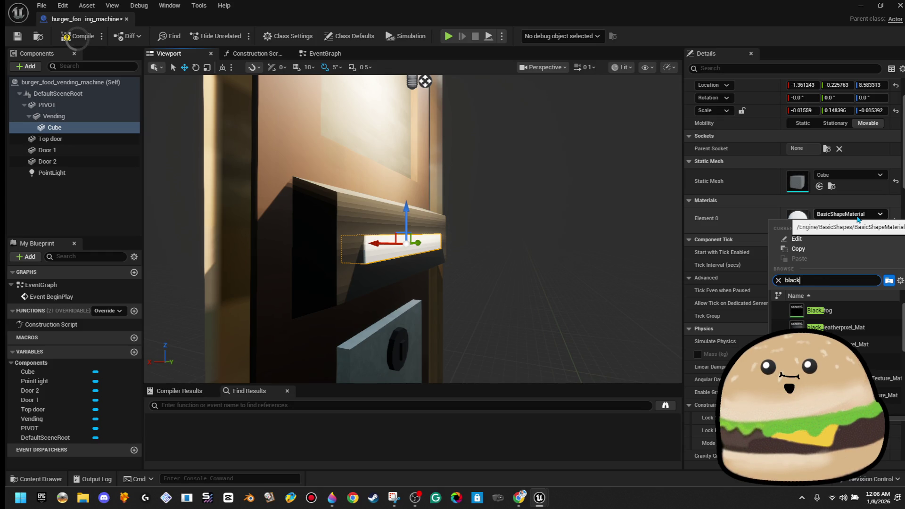
text(n)
key(Return)
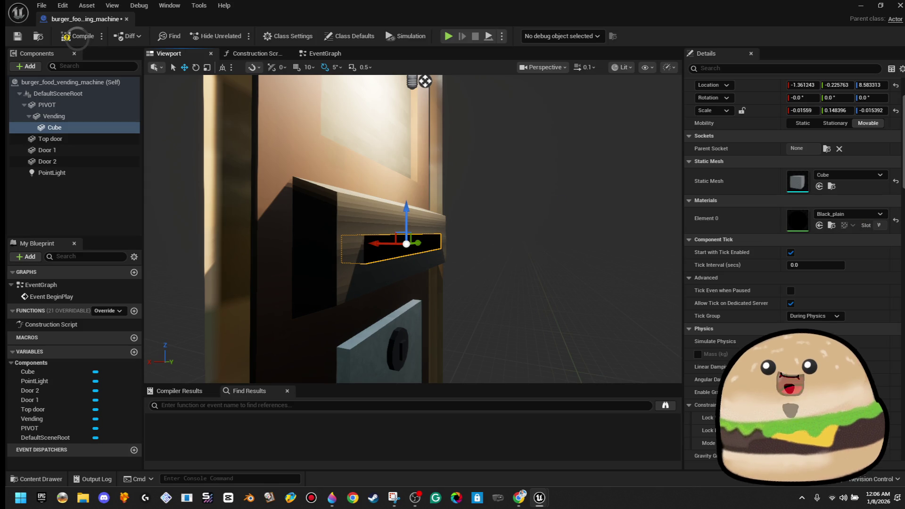
double_click(54, 116)
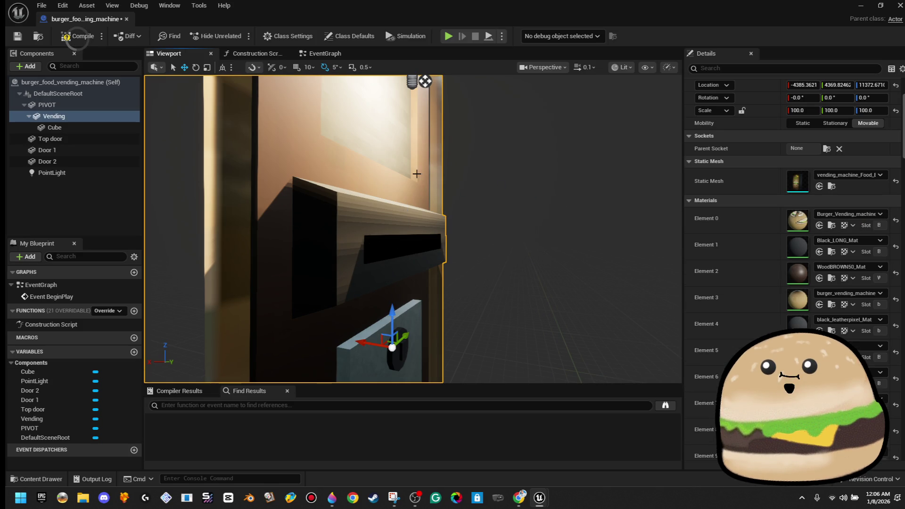
- Rename the Cube component to 'opening'
right_click(73, 130)
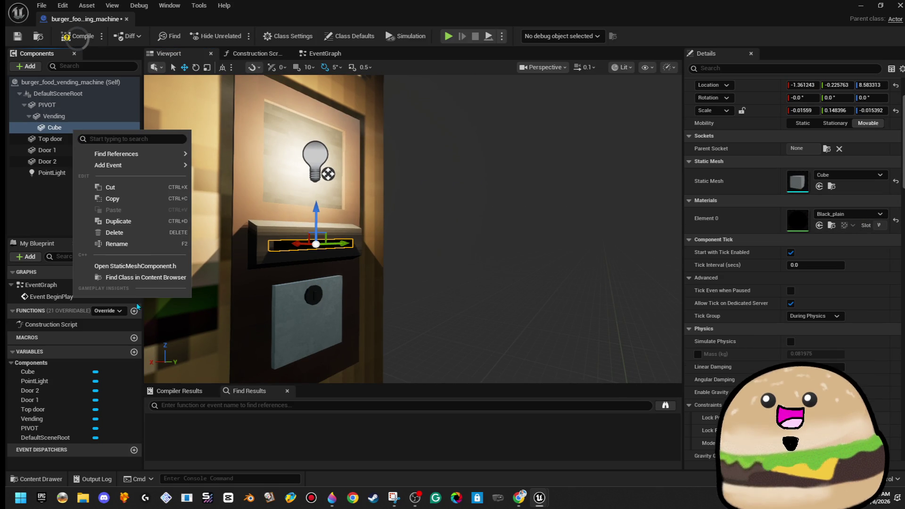
click(131, 246)
text(opening)
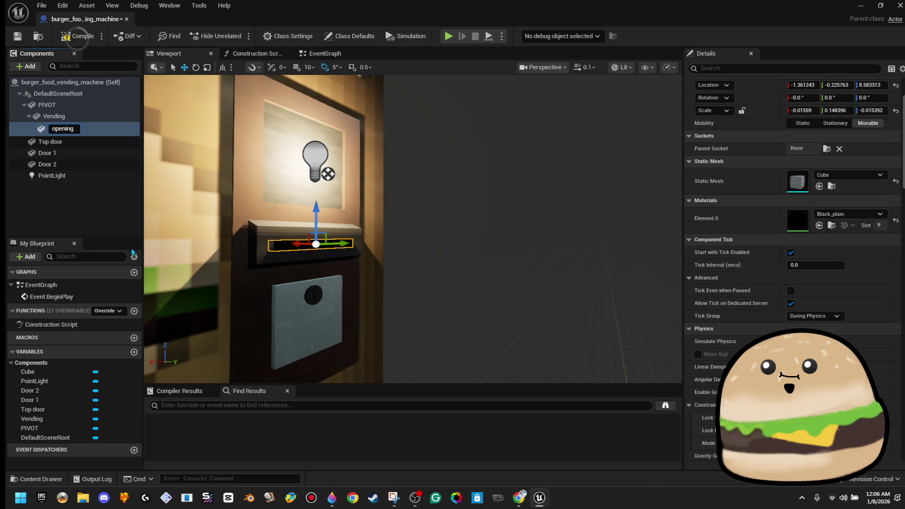
key(Return)
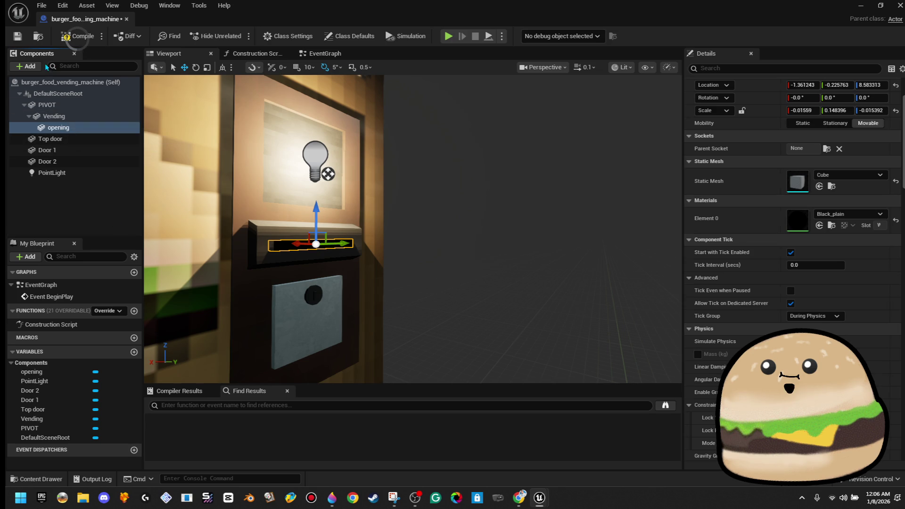
- Add a test Cylinder component under opening, then delete it
click(29, 69)
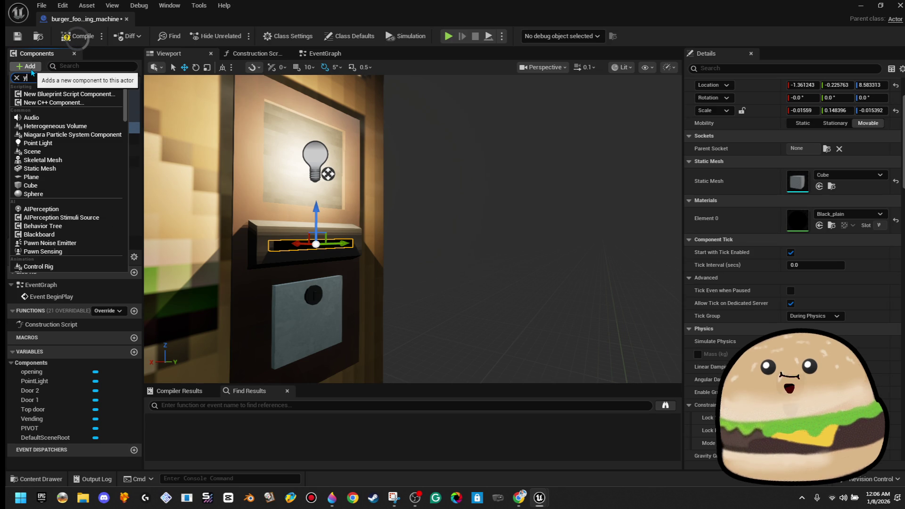
text(yl)
click(41, 93)
key(f)
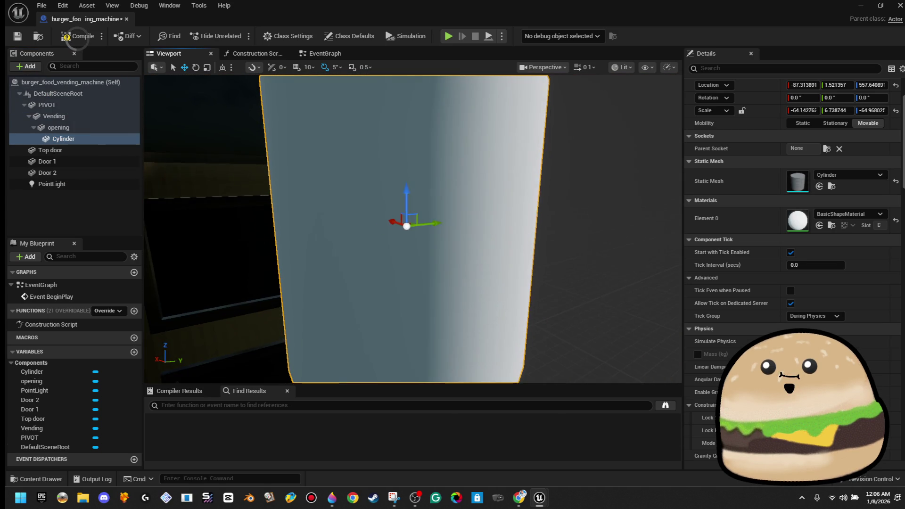
key(Delete)
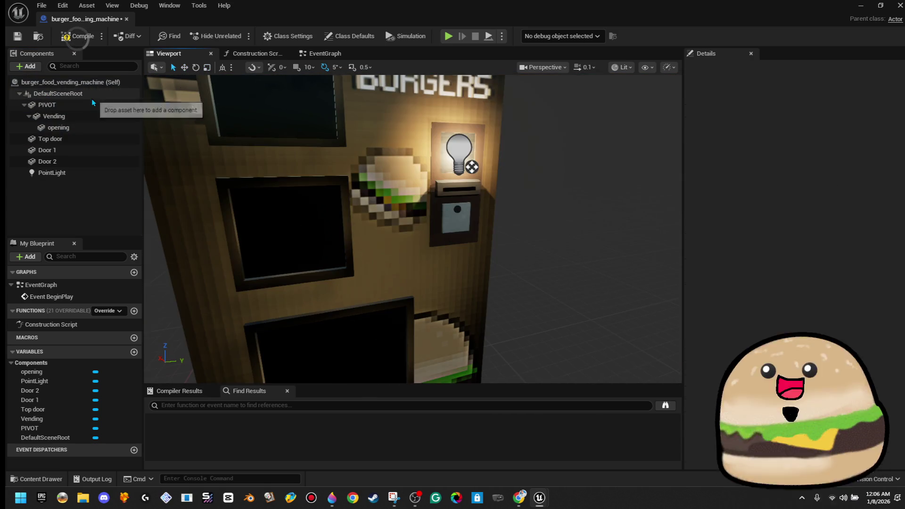
- Add a Sphere component and shrink it to a tiny size
click(26, 68)
text(p)
key(BackSpace)
text(sph)
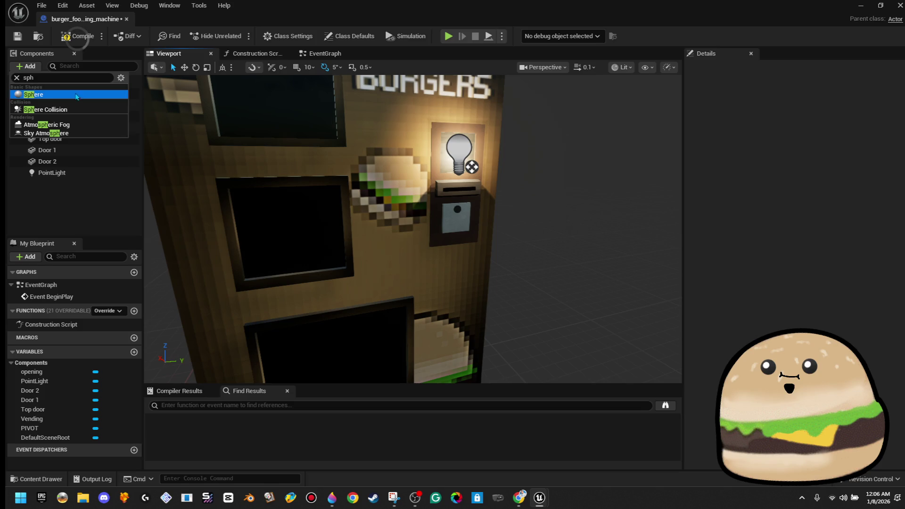
click(77, 95)
scroll(323, 359, up, 5)
mouse_move(329, 361)
mouse_down()
mouse_move(418, 310)
mouse_move(432, 311)
mouse_move(476, 226)
mouse_move(478, 151)
mouse_up()
key(w)
key(r)
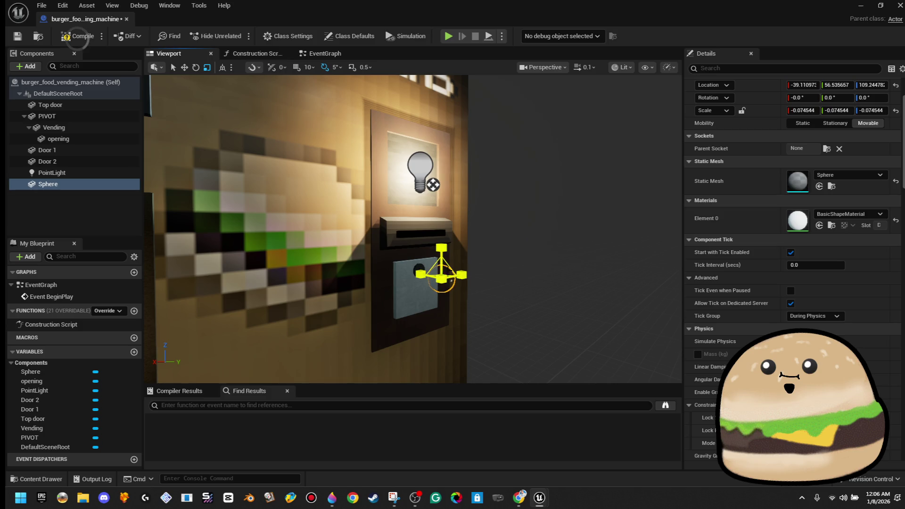
key(w)
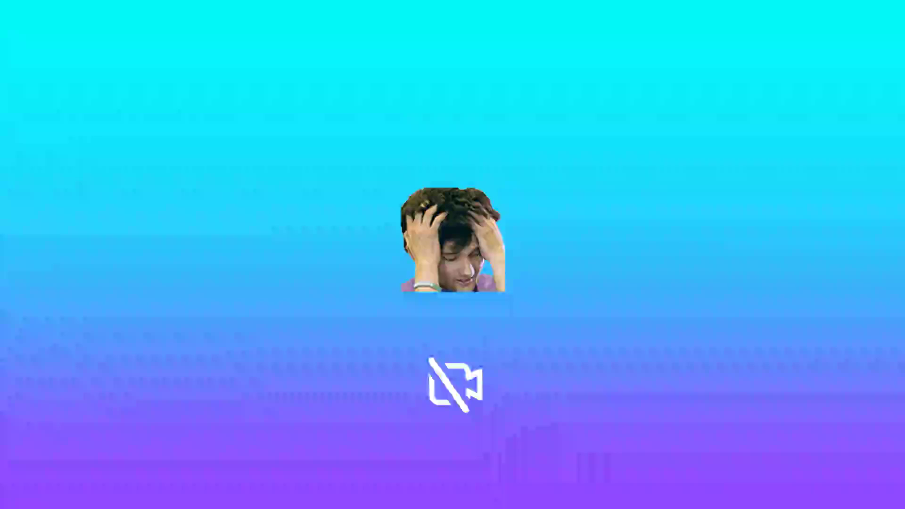
text(shad)
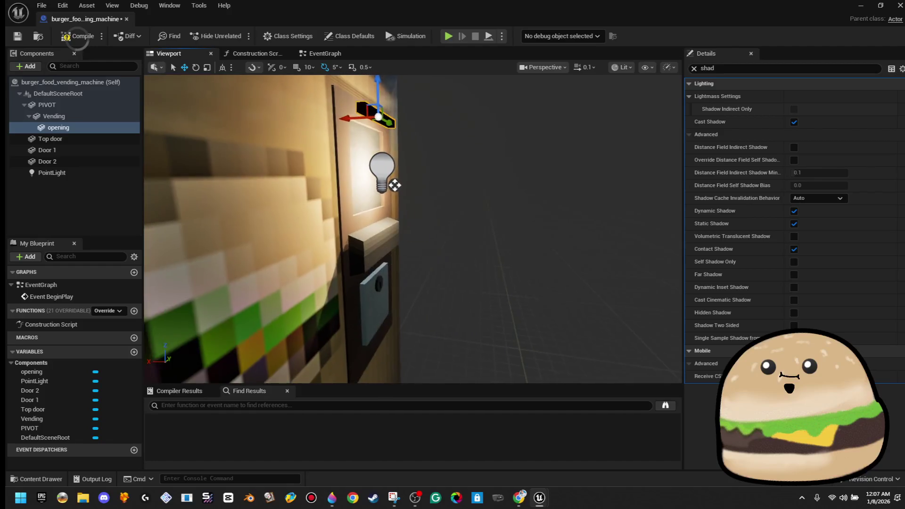
key(ctrl+z)
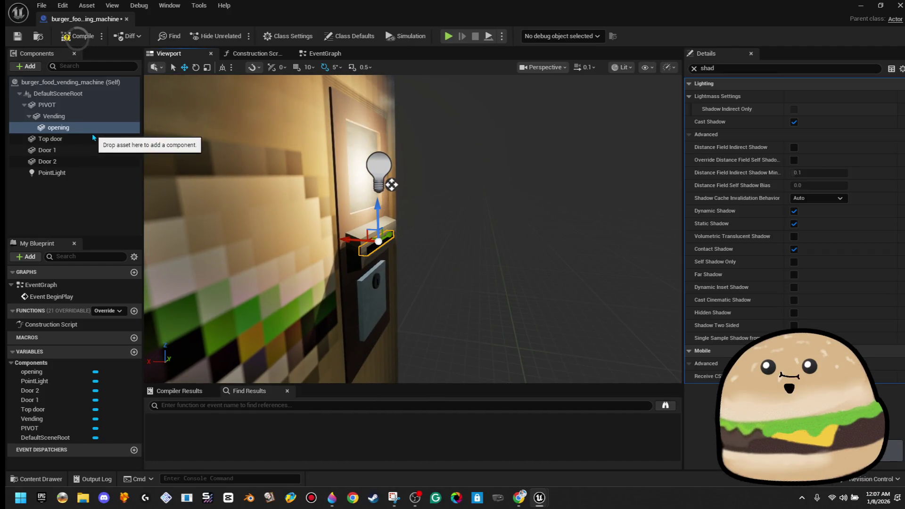
- Duplicate opening as 'top bar light' and raise it to the window's top edge
right_click(92, 133)
click(169, 225)
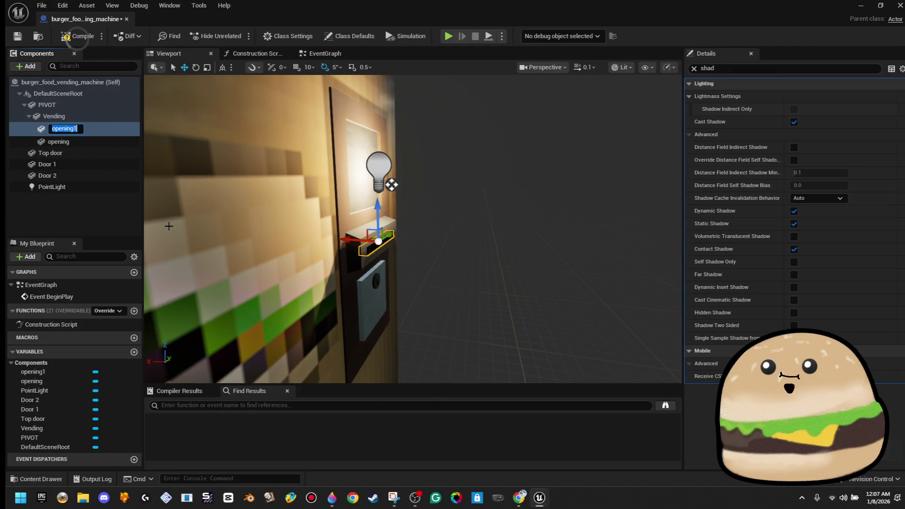
text(bar light)
key(Return)
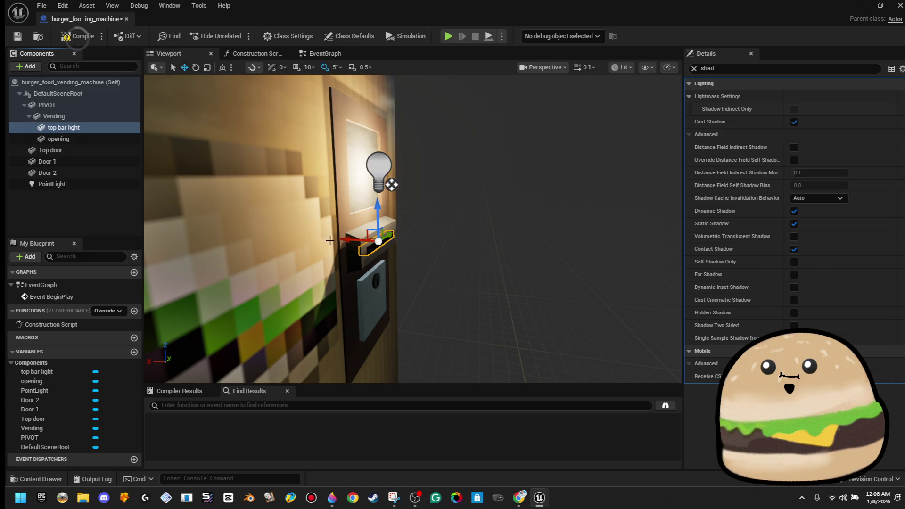
mouse_move(376, 215)
mouse_down()
mouse_move(377, 112)
mouse_move(395, 86)
mouse_up()
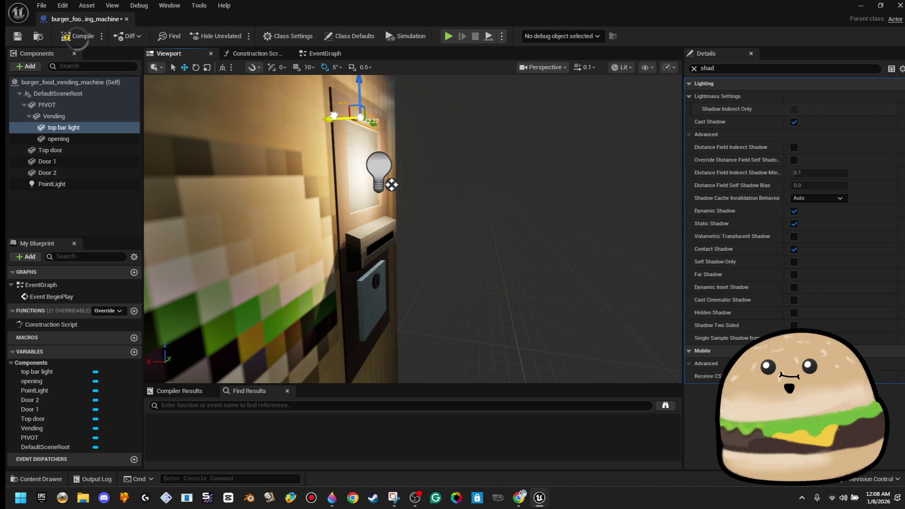
drag(347, 115, 301, 122)
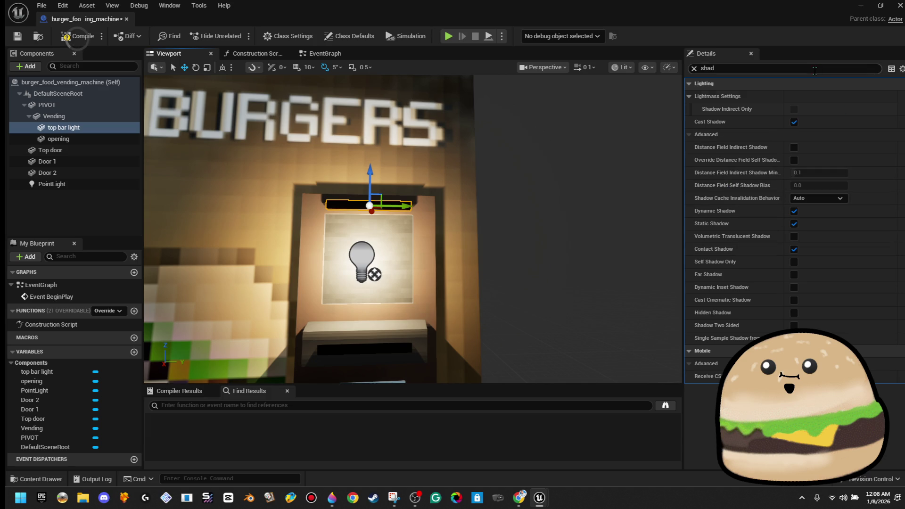
- Turn off Cast Shadow on top bar light and give it the Glow_dim material
click(793, 122)
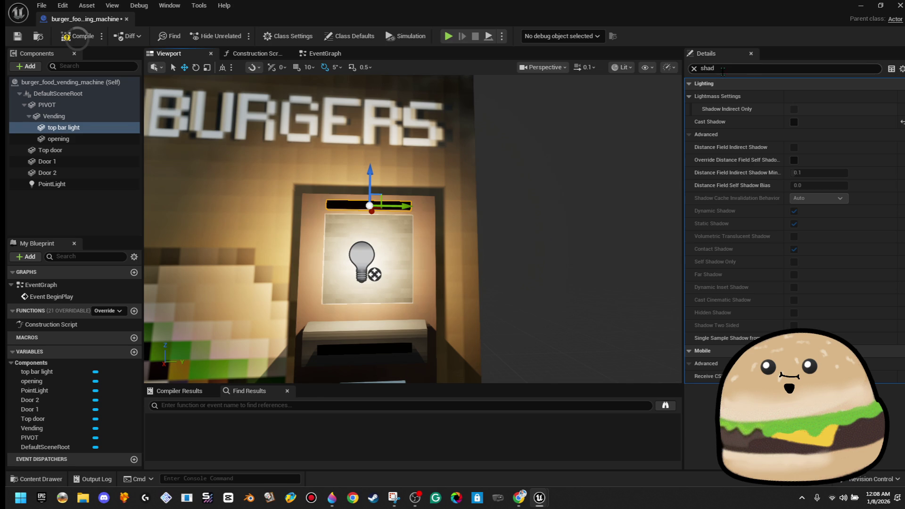
click(693, 69)
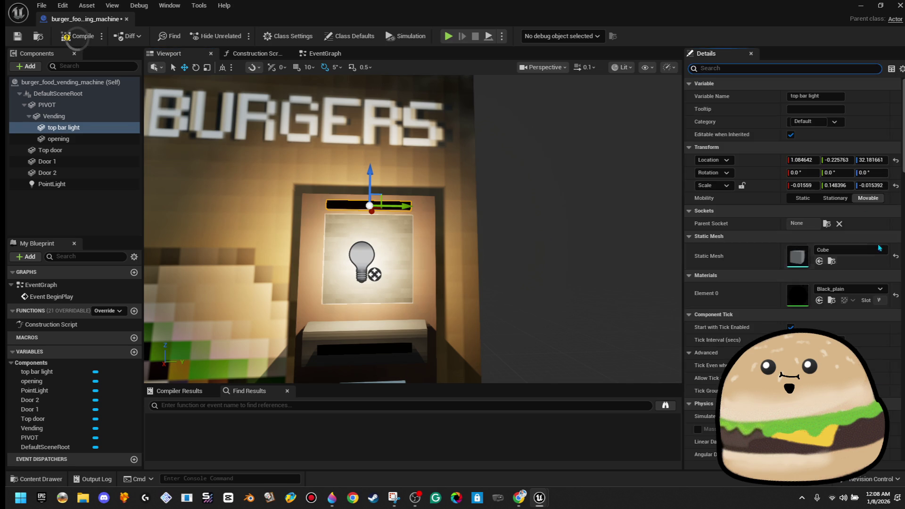
click(857, 291)
text(glow )
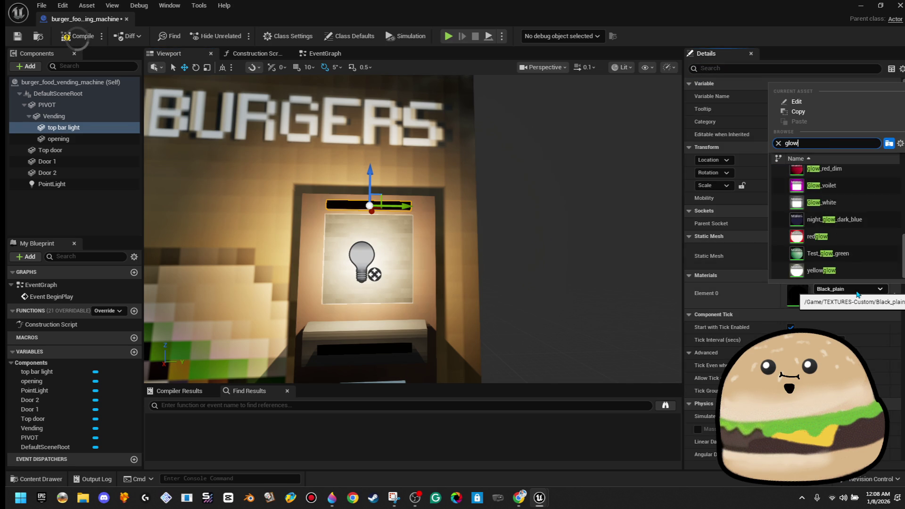
text(dim)
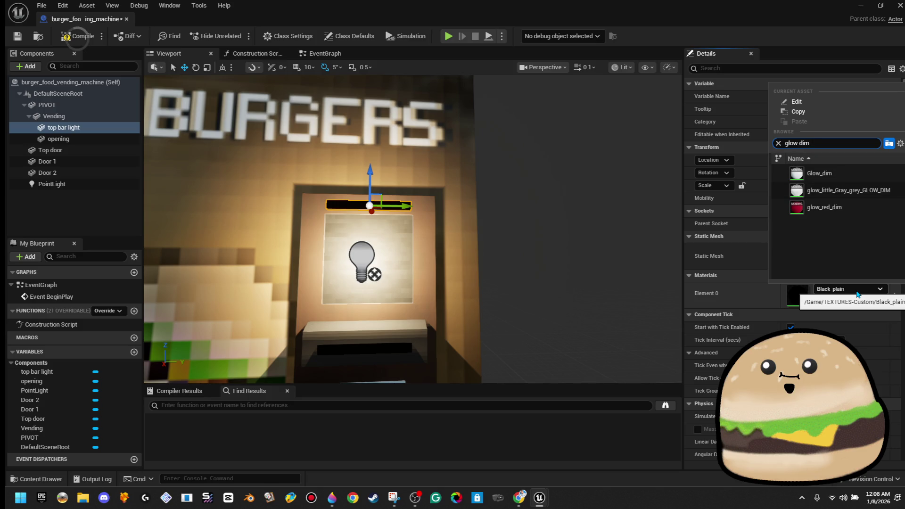
click(852, 173)
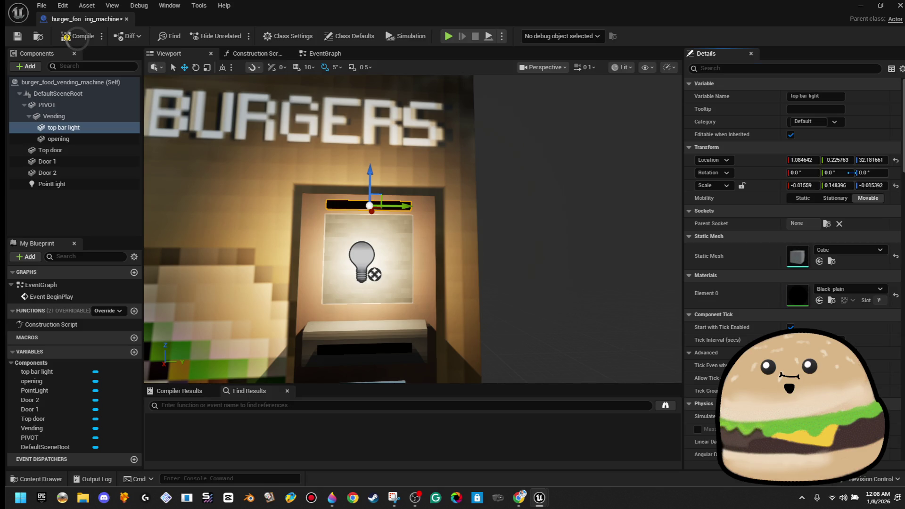
mouse_move(501, 201)
mouse_down()
mouse_move(443, 204)
mouse_move(461, 195)
mouse_up()
mouse_move(403, 208)
mouse_down()
mouse_move(405, 227)
mouse_move(417, 229)
mouse_move(399, 224)
mouse_move(391, 178)
mouse_up()
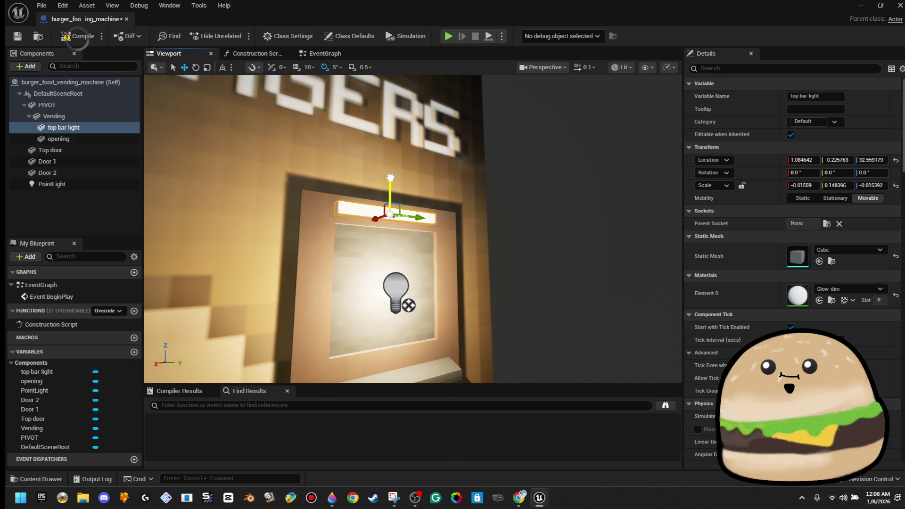
- Compile and save the vending machine Blueprint
click(77, 35)
click(18, 36)
click(449, 163)
scroll(449, 163, down, 5)
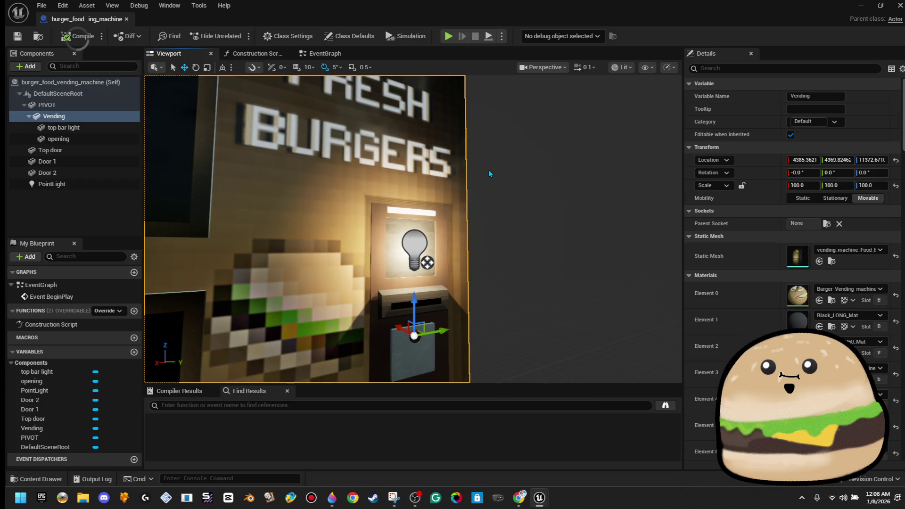
mouse_move(488, 173)
mouse_down()
mouse_move(488, 148)
mouse_move(488, 174)
mouse_up()
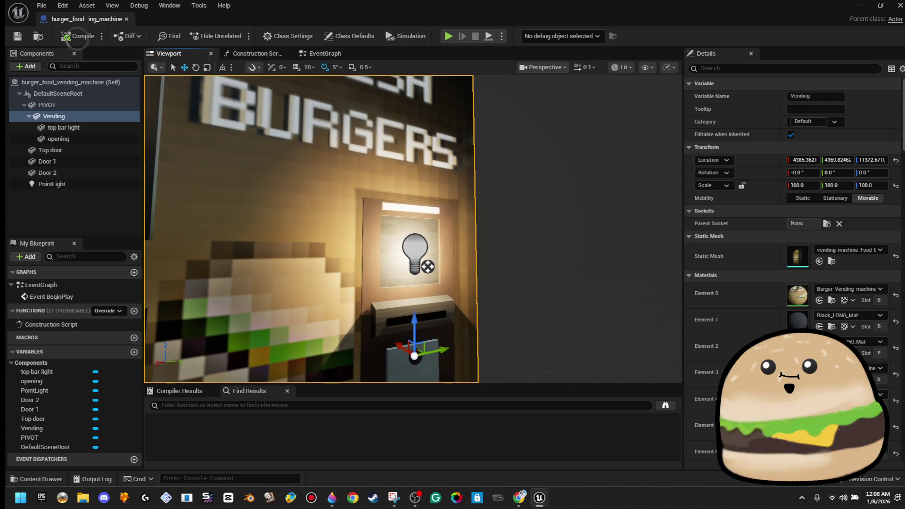
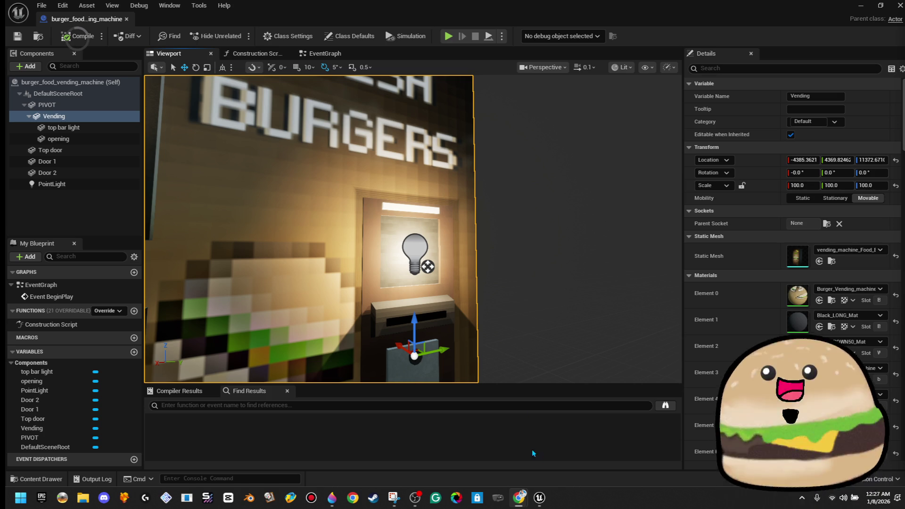
- Frame the FRESH BURGERS vending mesh so the whole machine is visible in the viewport
key(f)
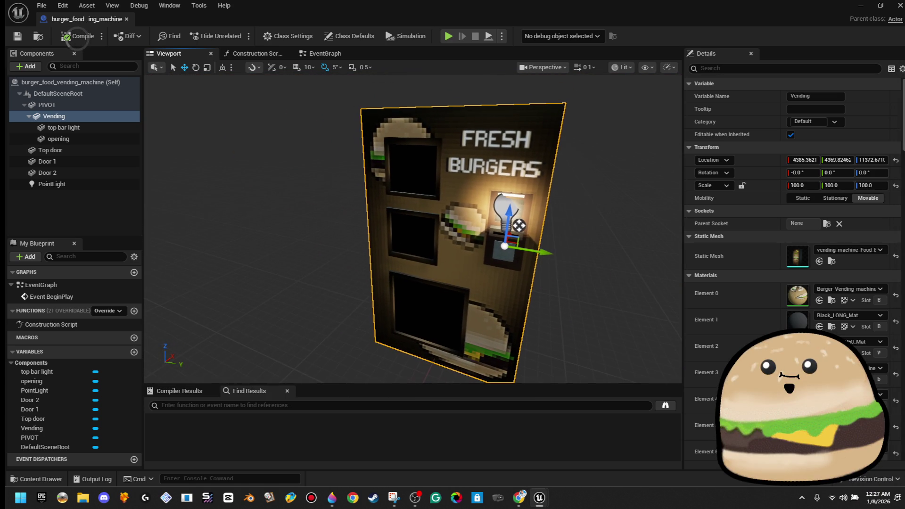
key(alt+Tab)
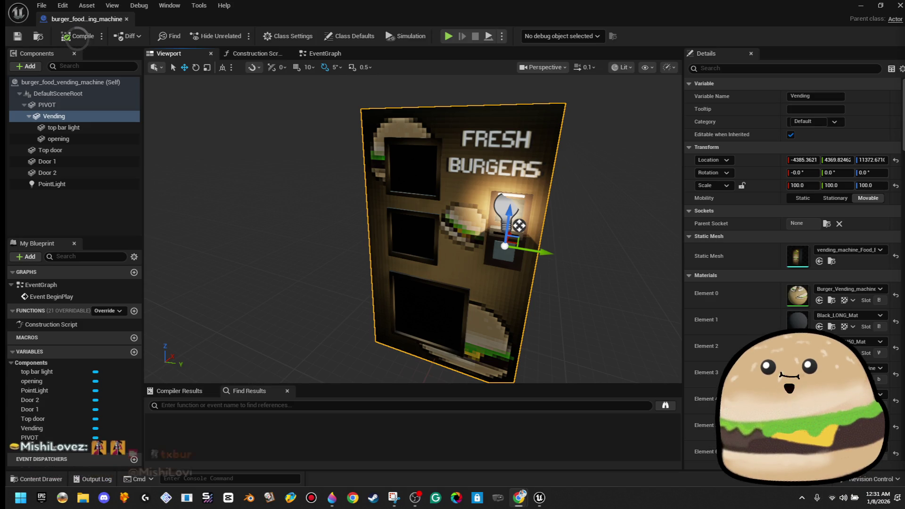
- Orbit to the machine's front and inspect the top bar light and opening components
drag(465, 176, 418, 179)
scroll(415, 179, up, 5)
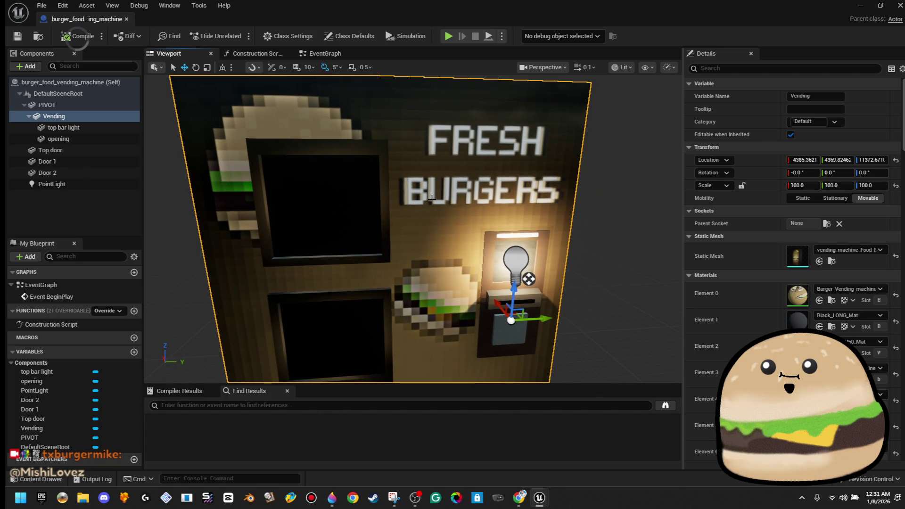
click(98, 128)
click(102, 141)
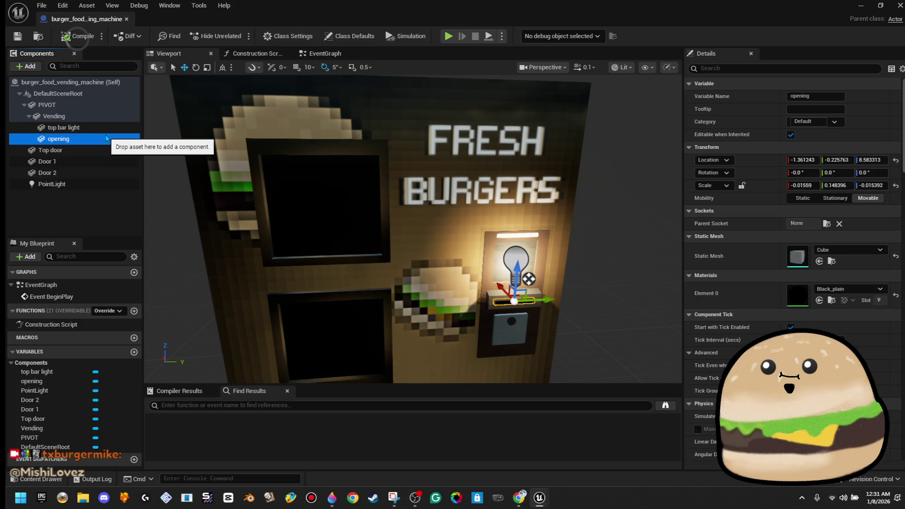
click(108, 128)
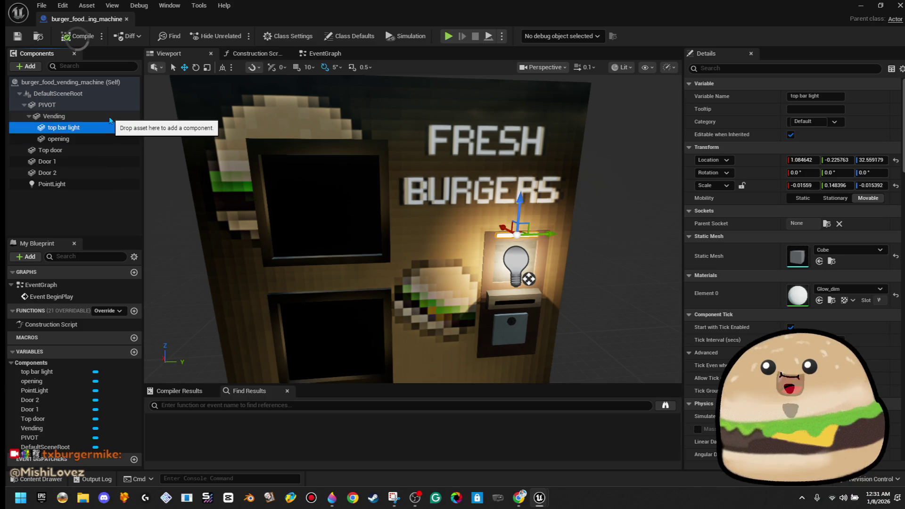
- Begin renaming the PointLight component
click(110, 193)
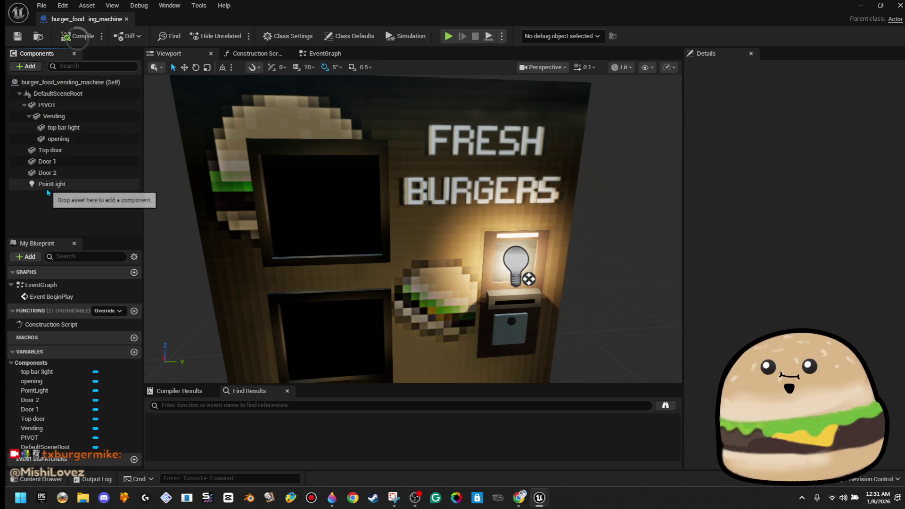
right_click(48, 188)
click(104, 301)
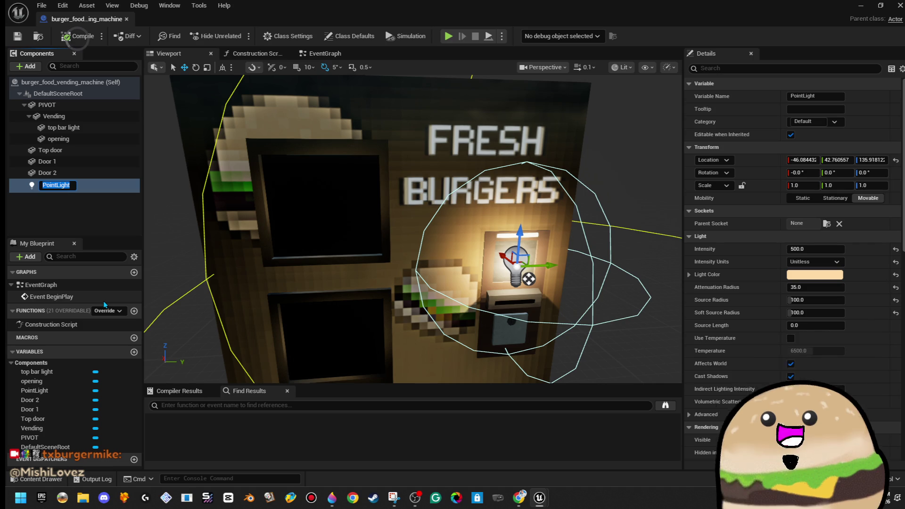
- Rename the PointLight component to 'vending light'
text(veing)
key(BackSpace)
key(BackSpace)
key(BackSpace)
text(nding light)
key(Return)
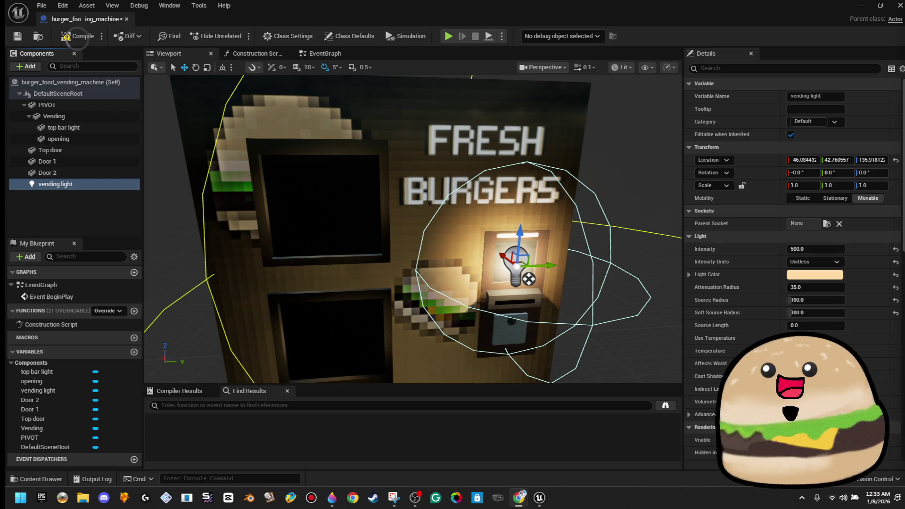
scroll(414, 229, up, 5)
- Frame the vending light, then compile and save burger_food_vending_machine
key(f)
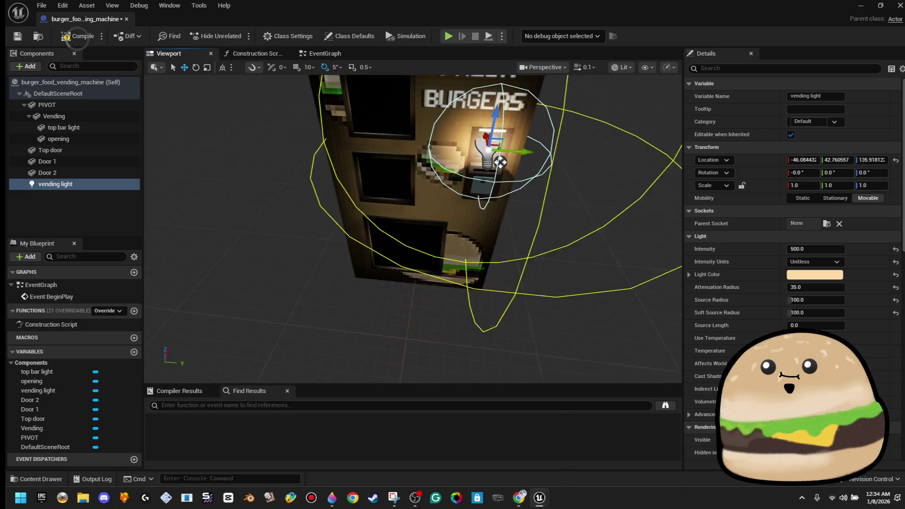
click(71, 38)
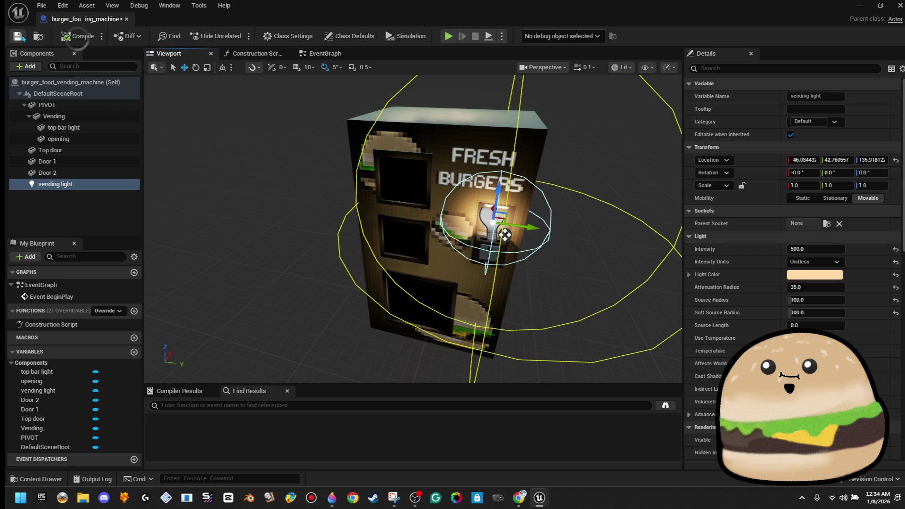
click(331, 55)
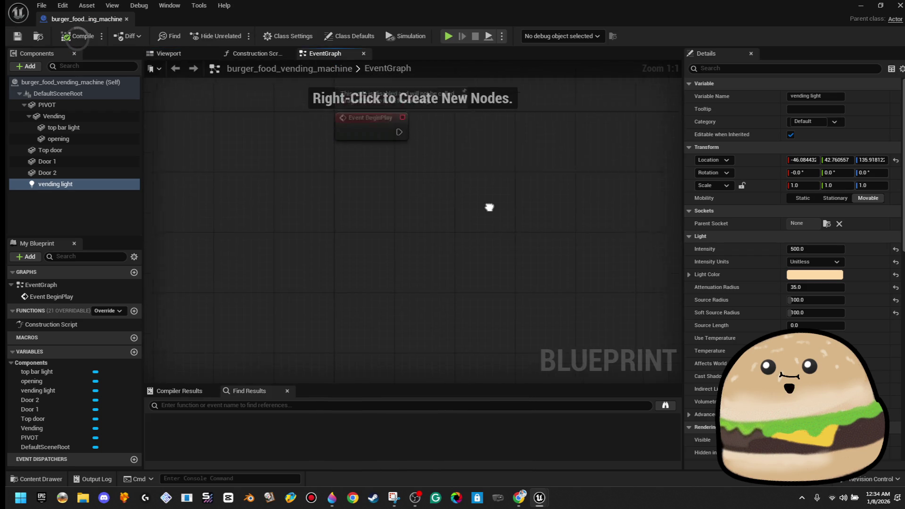
- Place top bar light and vending light references in the EventGraph and add Set Hidden in Game for Top Bar Light
ctrl+click(70, 128)
mouse_move(69, 128)
mouse_down()
mouse_move(446, 243)
mouse_move(539, 213)
mouse_up()
text(hidden)
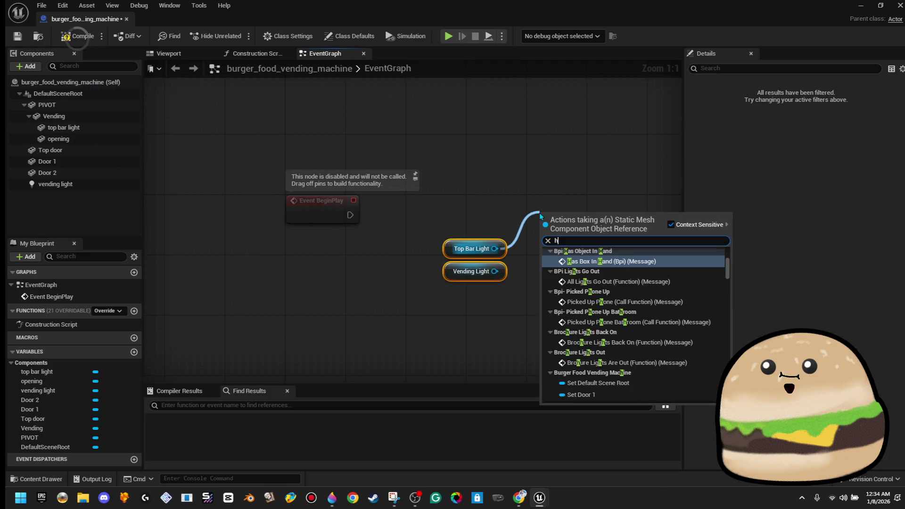
click(599, 262)
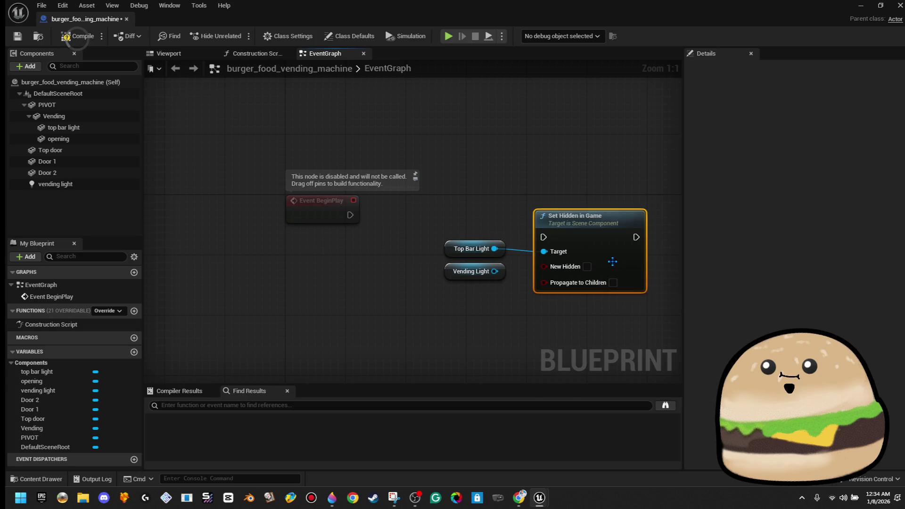
- Wire Event BeginPlay into Set Hidden in Game and connect Vending Light as a target
drag(595, 251, 603, 222)
drag(551, 207, 350, 215)
drag(593, 203, 595, 210)
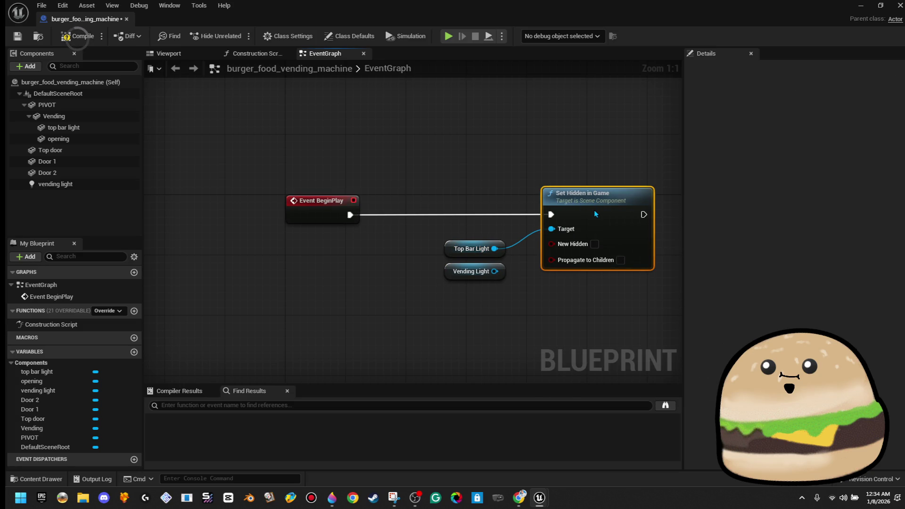
mouse_move(551, 229)
mouse_down()
mouse_move(478, 290)
mouse_move(495, 277)
mouse_up()
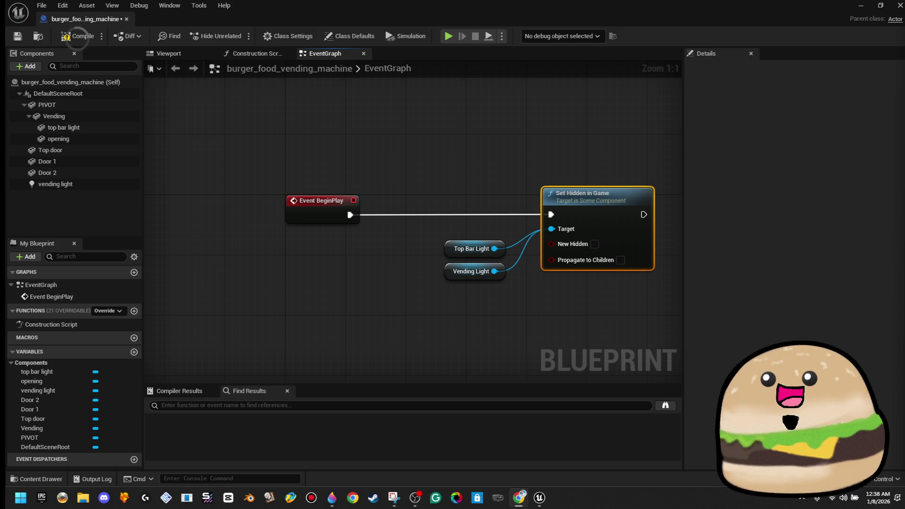
- Pan the EventGraph view slightly left
mouse_move(553, 310)
mouse_down()
mouse_move(508, 315)
mouse_move(452, 271)
mouse_move(434, 234)
mouse_up()
- Add Interact_w_line_trace to the Blueprint's implemented interfaces in Class Settings
scroll(451, 271, down, 2)
right_click(270, 260)
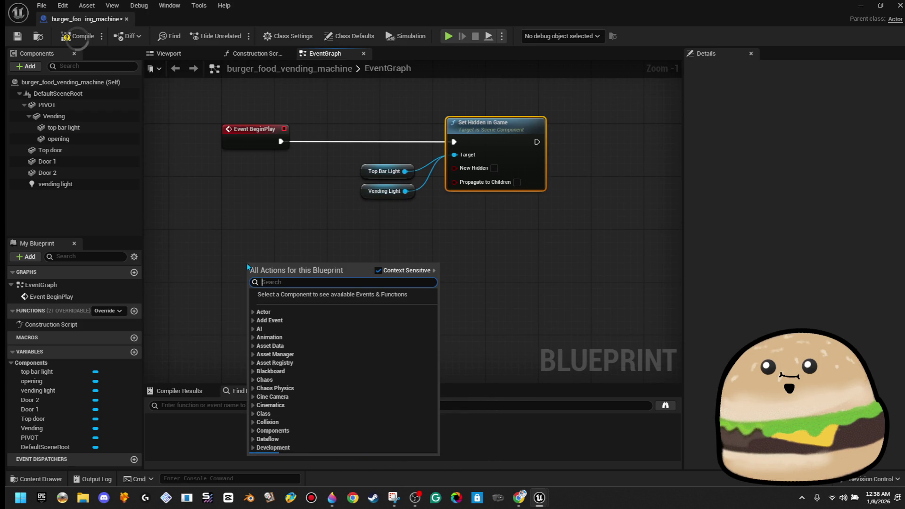
click(288, 37)
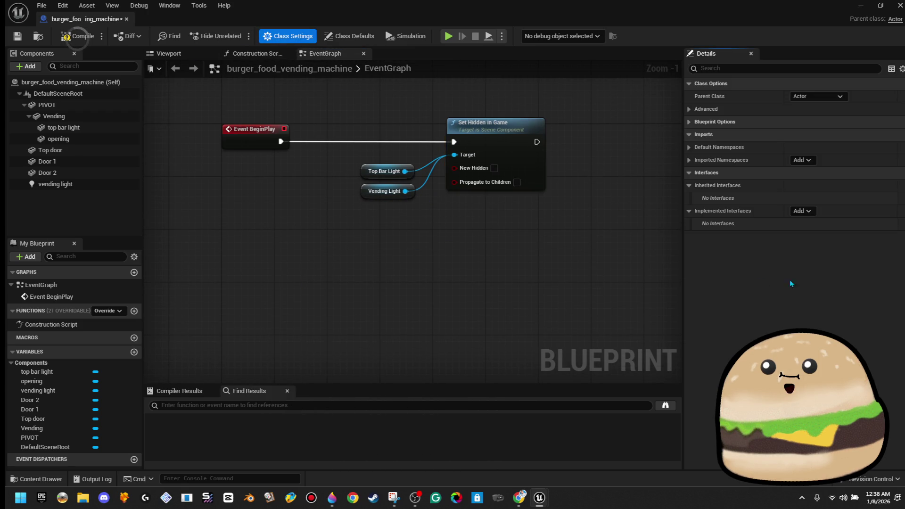
click(810, 214)
text(w line)
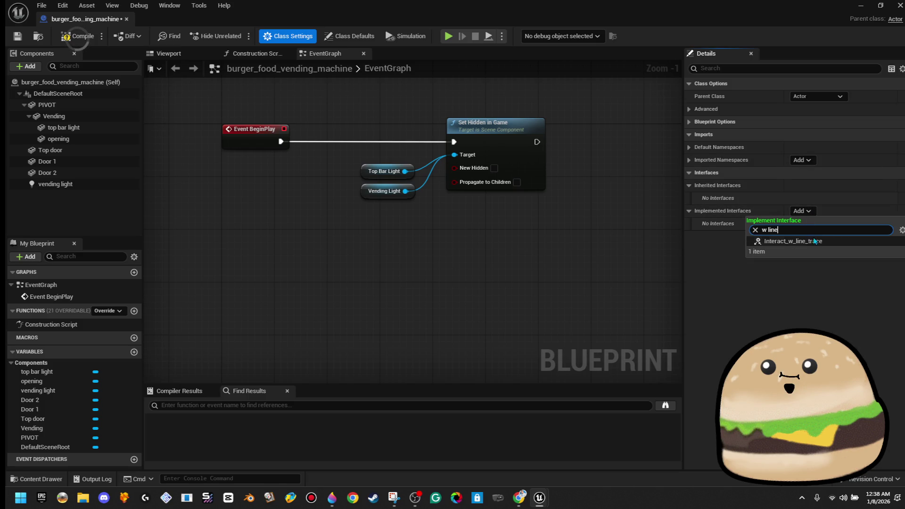
click(813, 241)
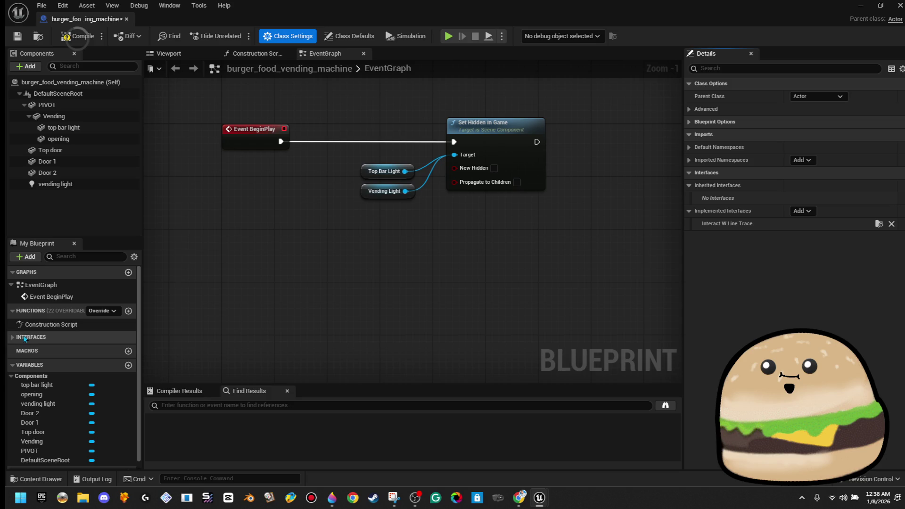
- Add the Event interact_w_line_trace(function) node to the EventGraph
click(43, 337)
click(43, 350)
double_click(43, 349)
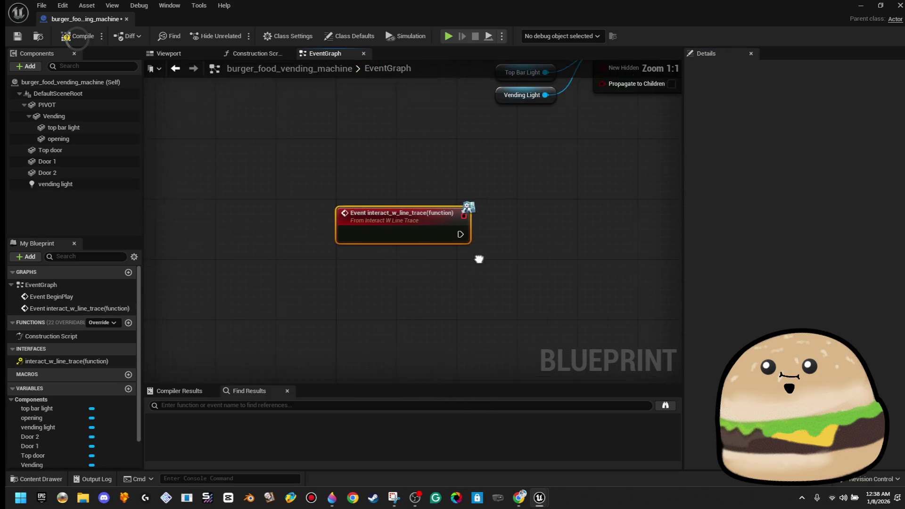